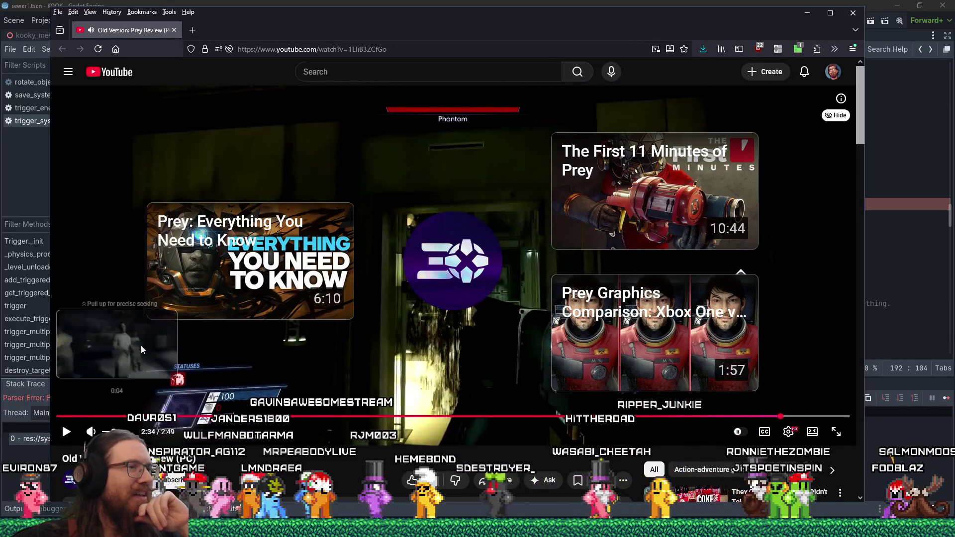
# Leave the YouTube Prey review to show trigger_system.gd in the Godot editor
pyautogui.hotkey('alt', 'Tab')
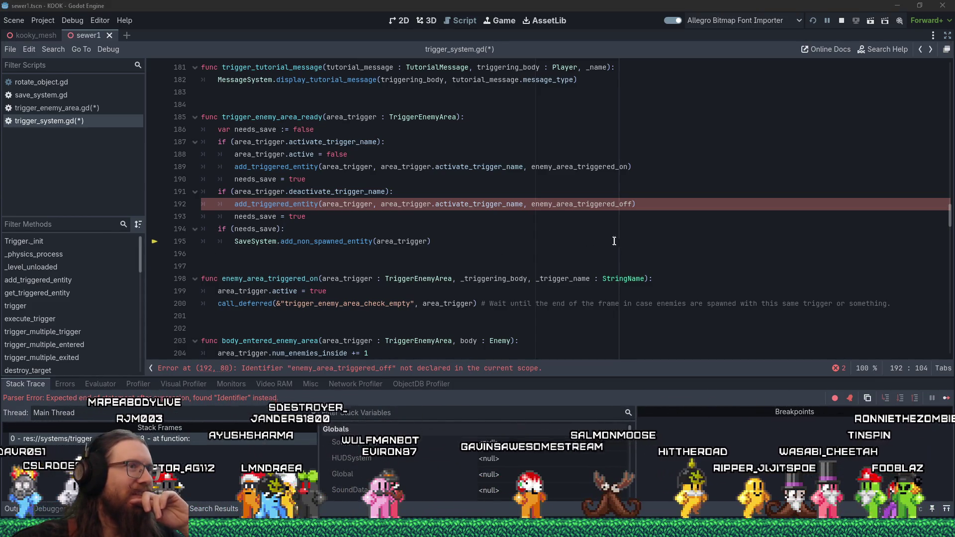
pyautogui.doubleClick(572, 204)
pyautogui.rightClick(572, 205)
pyautogui.click(586, 279)
pyautogui.scroll(-3, 476, 254)
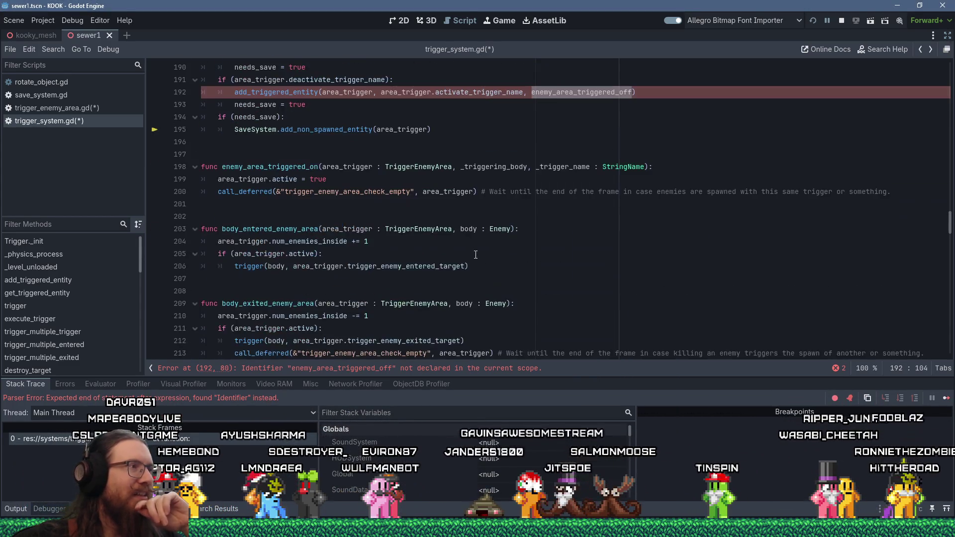
pyautogui.scroll(-3, 474, 252)
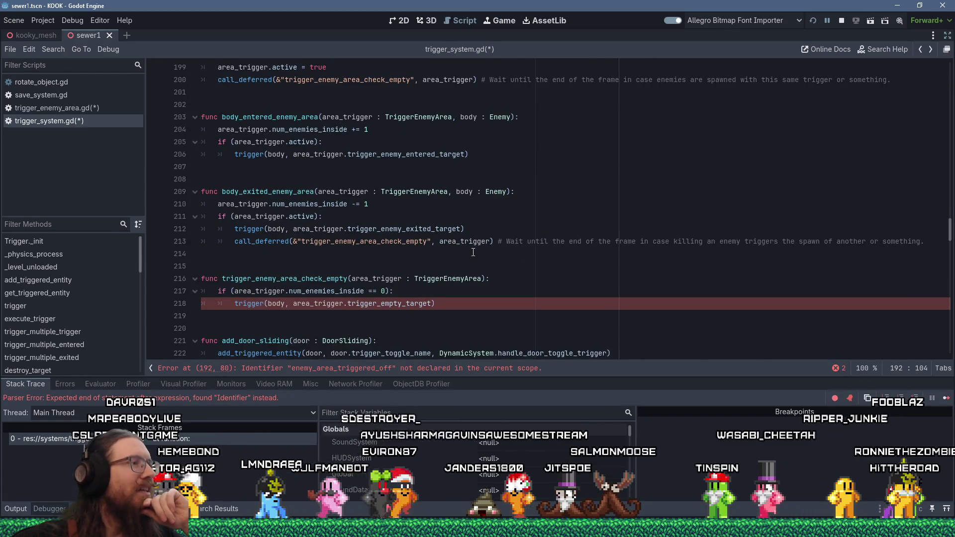
pyautogui.click(389, 326)
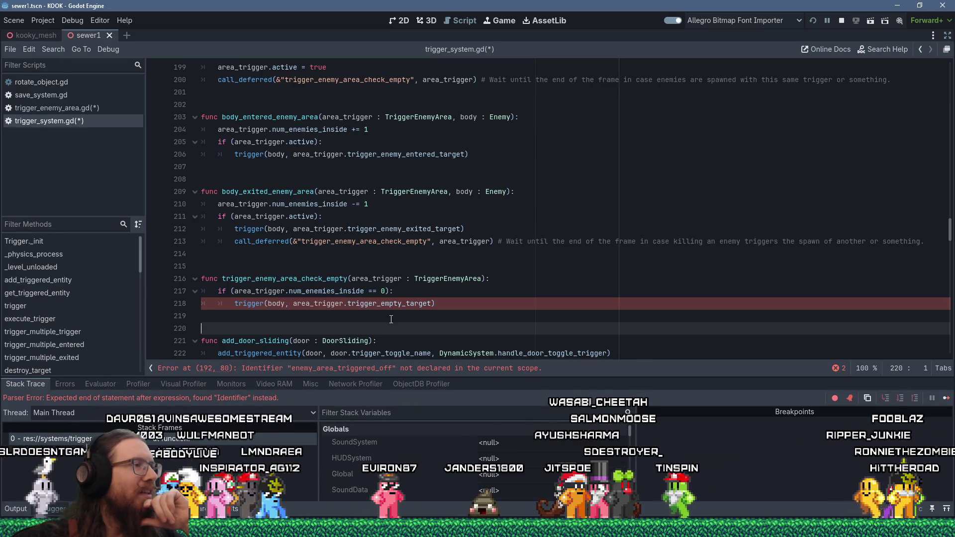
pyautogui.scroll(-4, 408, 306)
pyautogui.scroll(5, 410, 303)
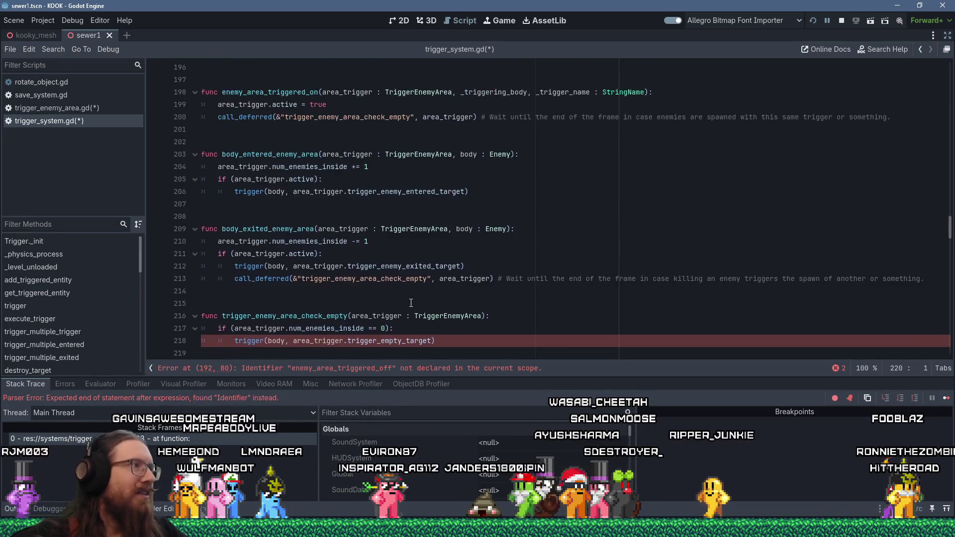
pyautogui.scroll(2, 411, 303)
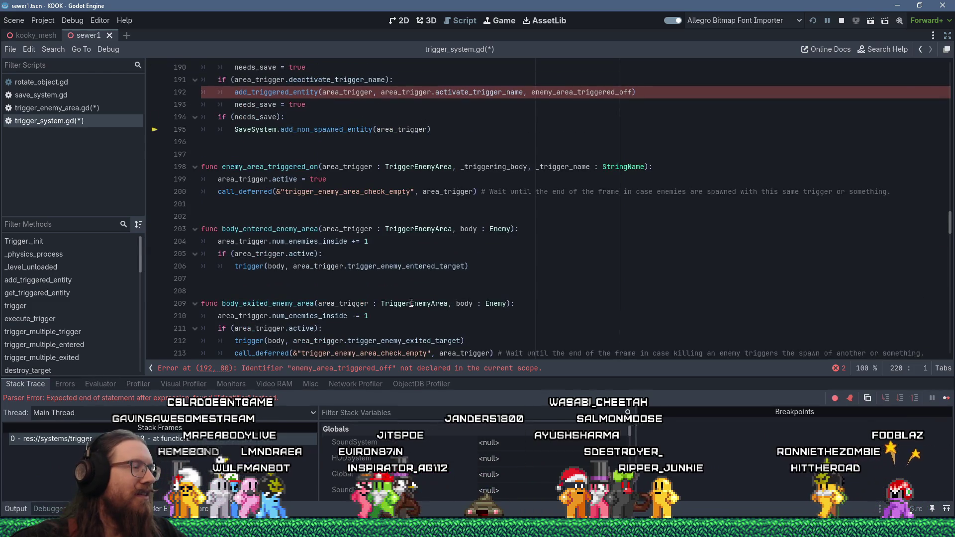
pyautogui.click(319, 205)
pyautogui.press('Return')
pyautogui.press('Return')
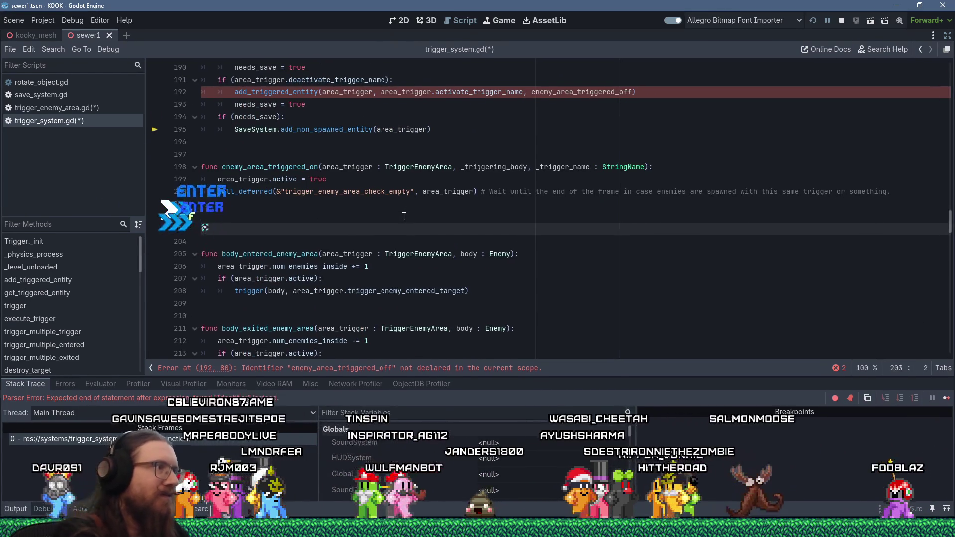
# Write func enemy_area_triggered_off(area_trigger : TriggerEnemyArea, _body, _name) setting area_trigger.active = false, and save
pyautogui.write('func')
pyautogui.hotkey('ctrl', 'v')
pyautogui.write('area_trigge')
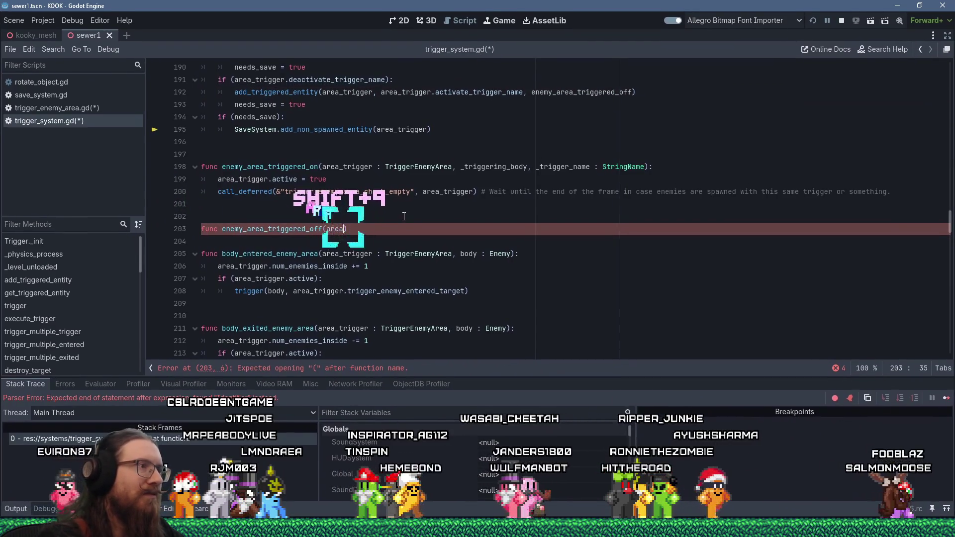
pyautogui.write('r : TriggerEn')
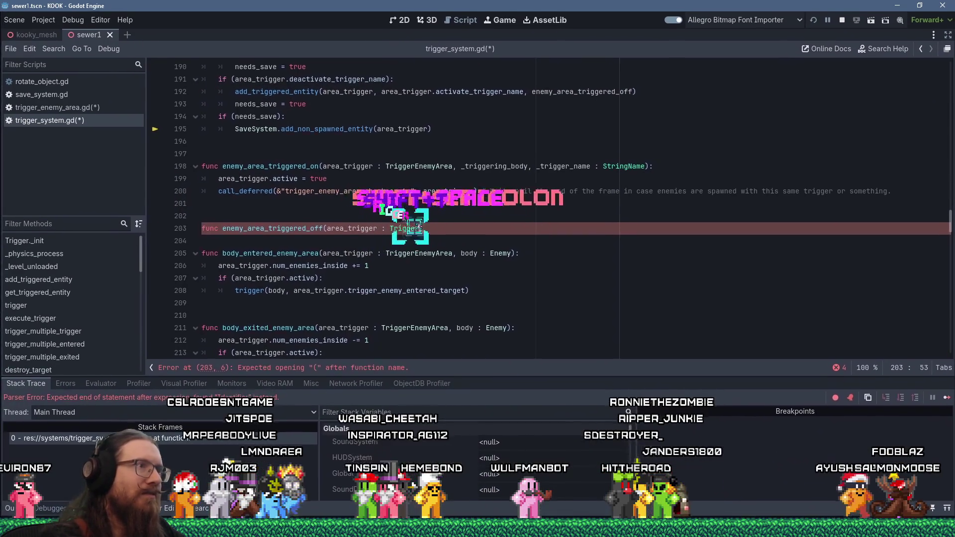
pyautogui.write('emyArea')
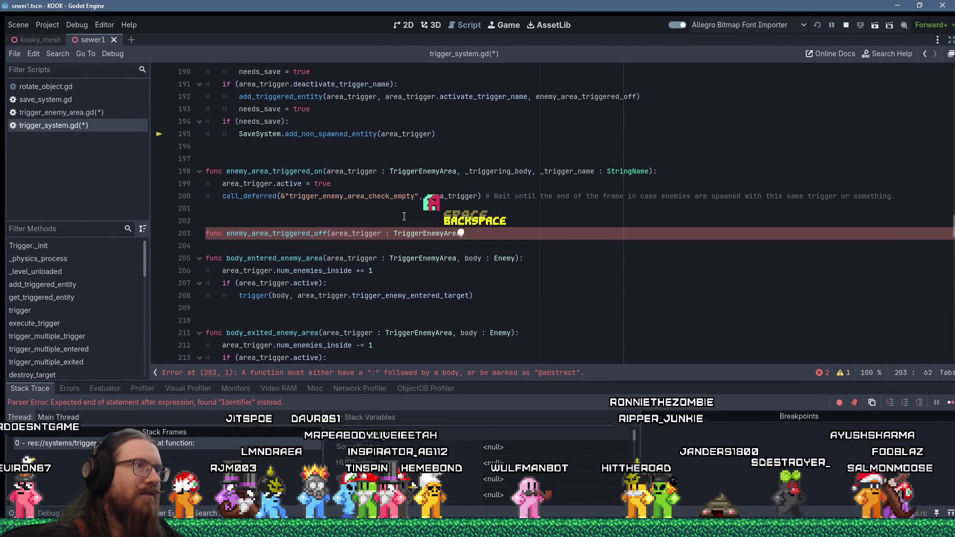
pyautogui.write(', _body, _')
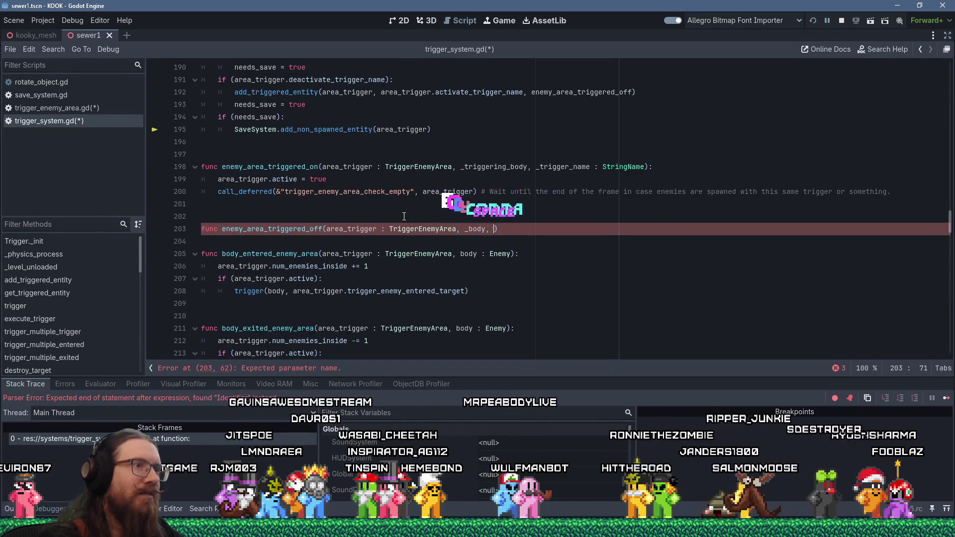
pyautogui.write('name):')
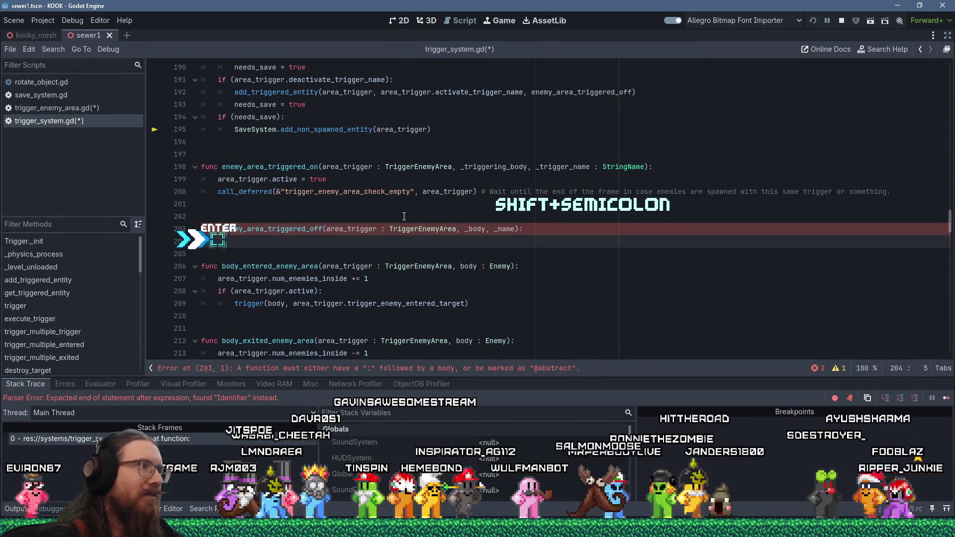
pyautogui.press('Return')
pyautogui.write('area_tr')
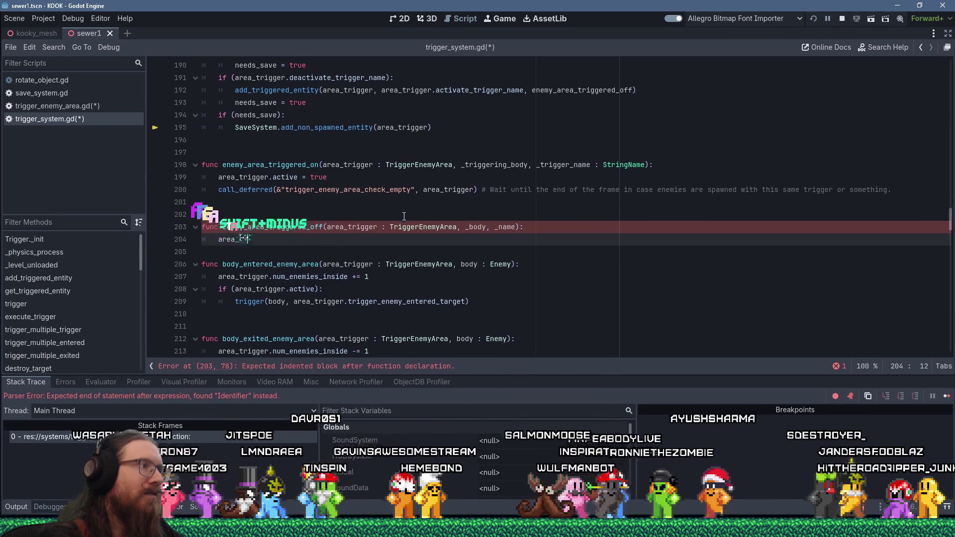
pyautogui.write('igger.act')
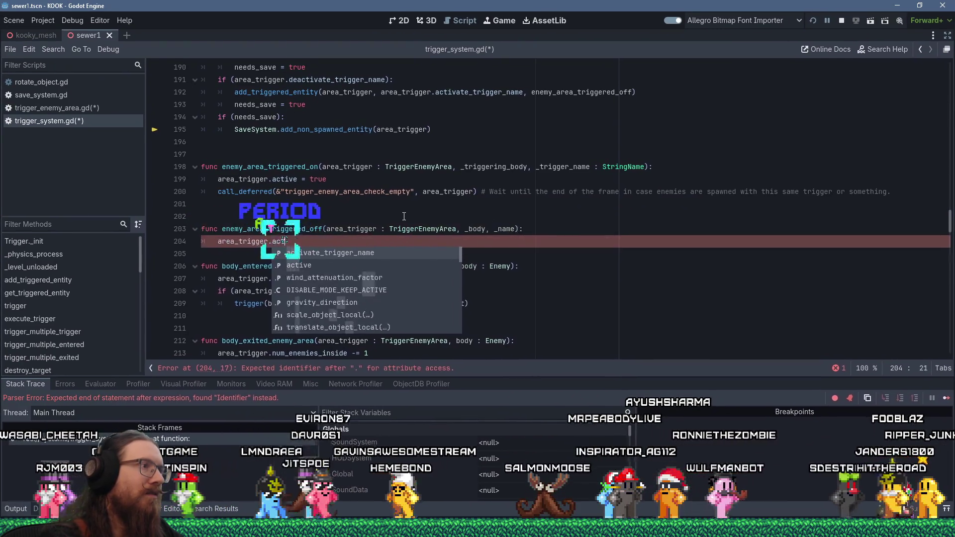
pyautogui.write('ive = false')
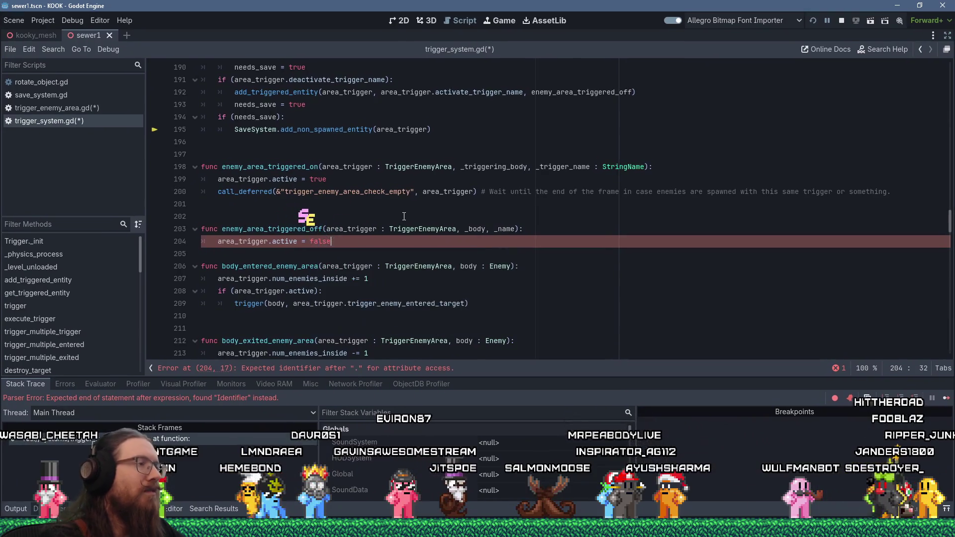
pyautogui.press('Return')
pyautogui.press('Return')
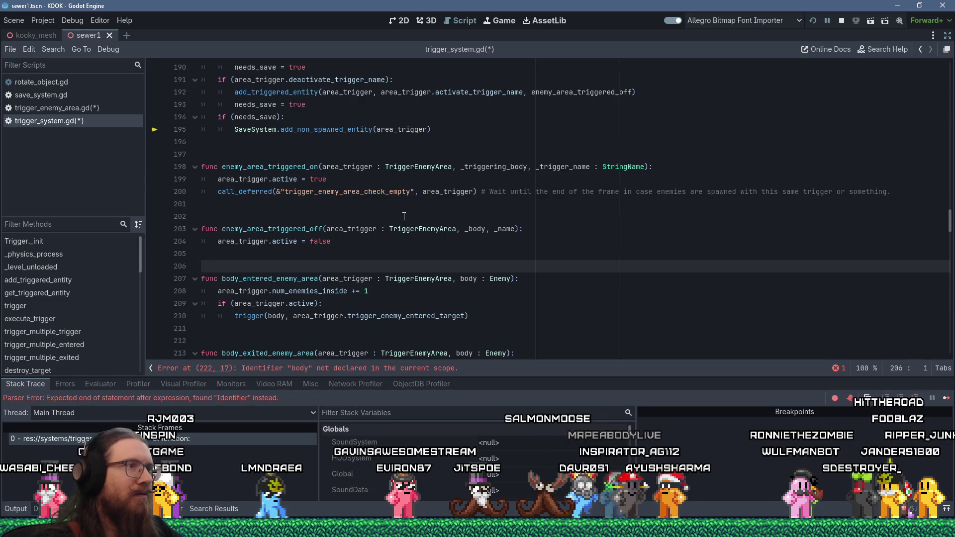
pyautogui.hotkey('ctrl', 's')
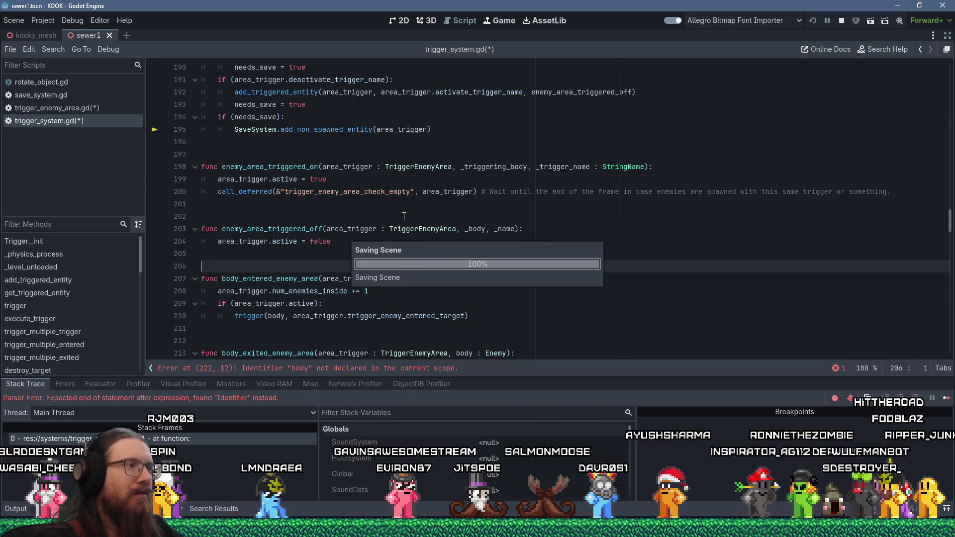
pyautogui.scroll(-4, 348, 219)
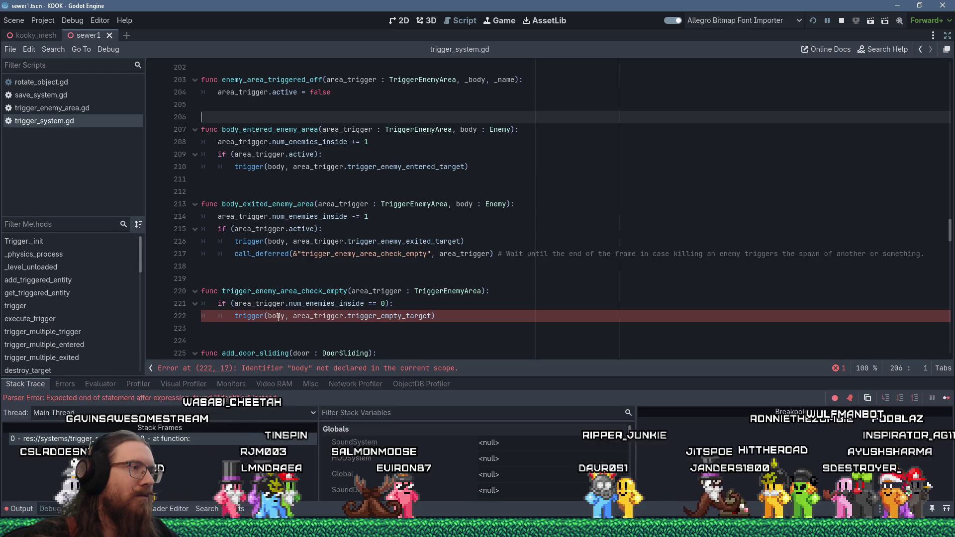
# Add body to line 217's call_deferred and ', body : Enemy' to trigger_enemy_area_check_empty's parameters
pyautogui.doubleClick(287, 290)
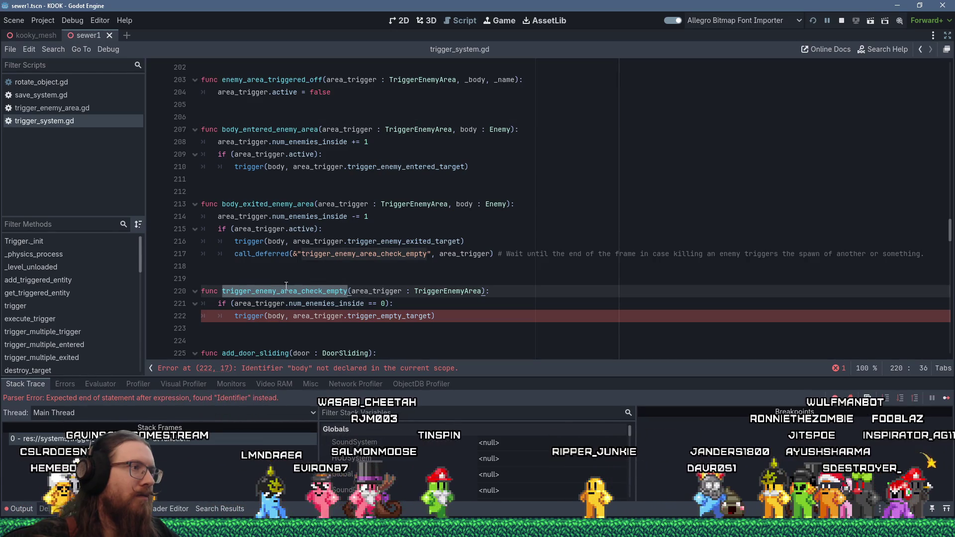
pyautogui.click(294, 253)
pyautogui.write(',')
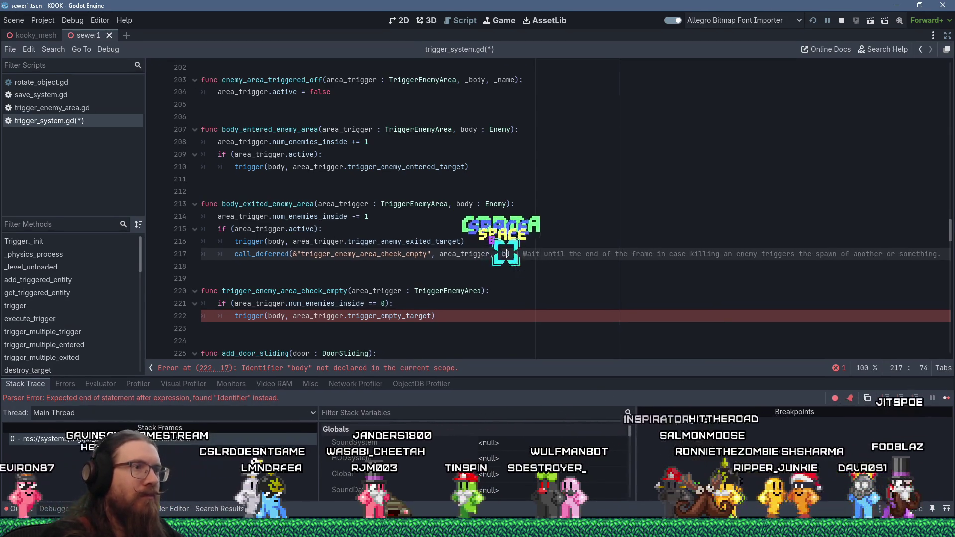
pyautogui.write('body')
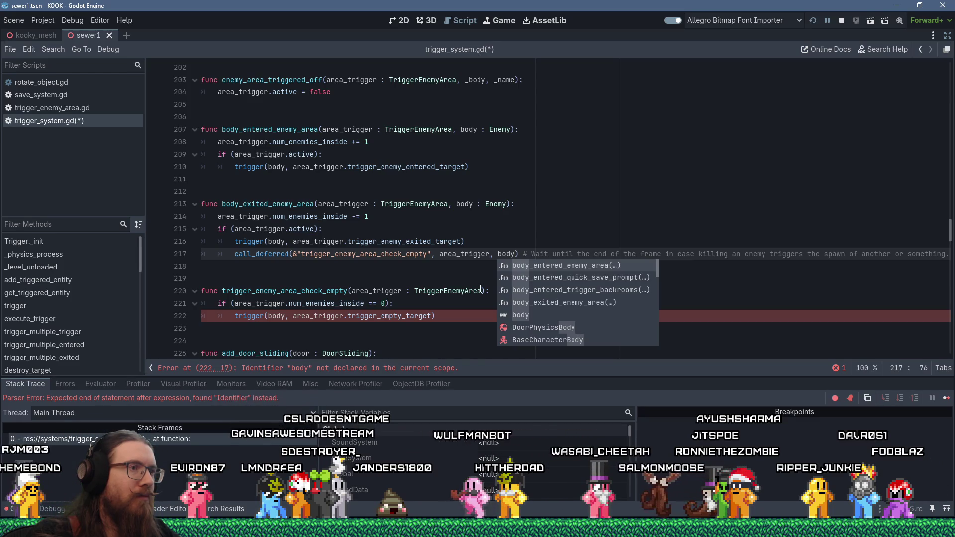
pyautogui.write(' : Enemy')
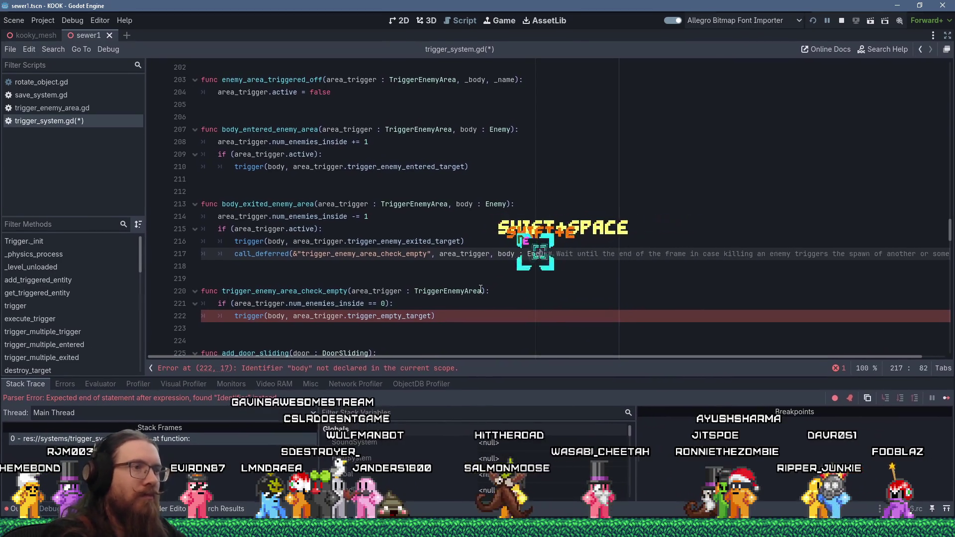
pyautogui.click(482, 291)
pyautogui.write(', bo')
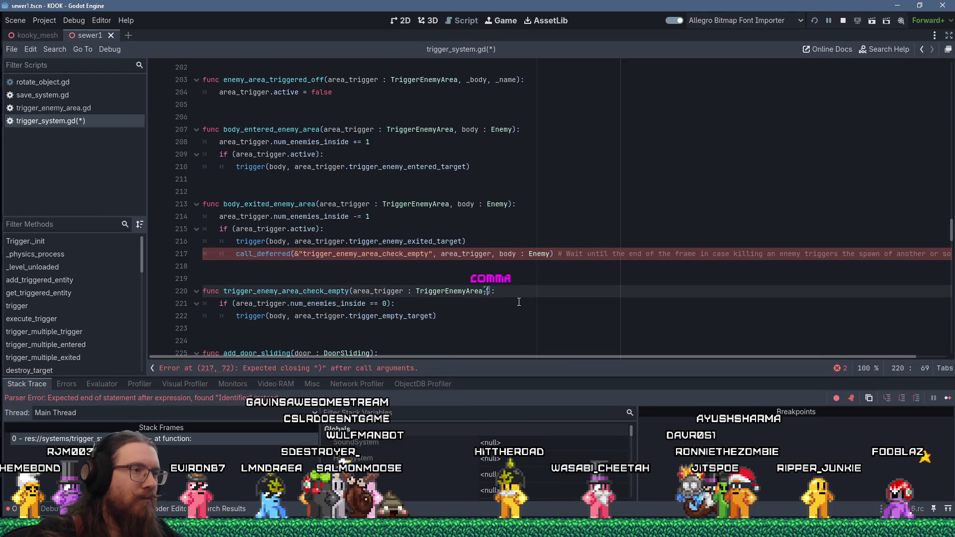
pyautogui.write('dy : Enemy')
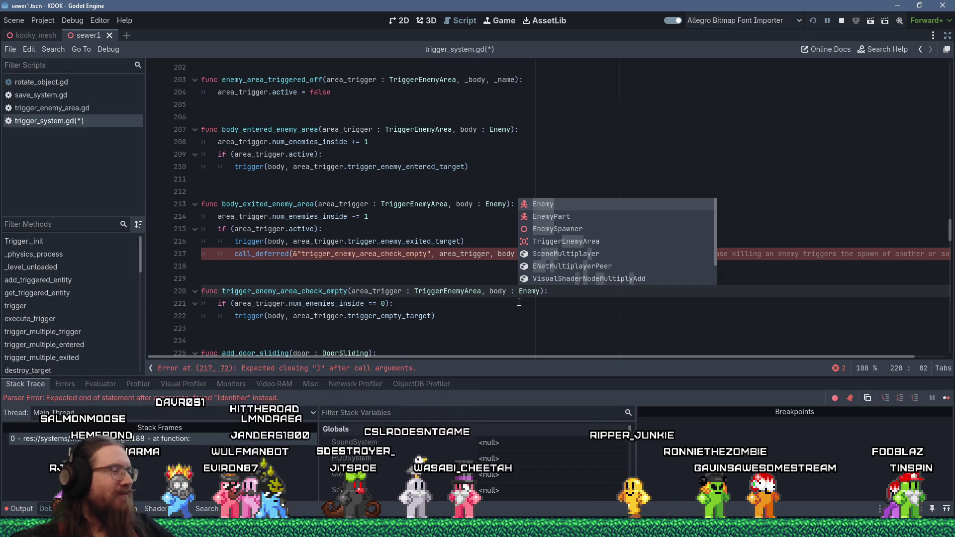
# Delete the ' : Enemy' annotation after body on line 217 so the call passes just body
pyautogui.press('Escape')
pyautogui.press('Up')
pyautogui.press('Up')
pyautogui.press('Up')
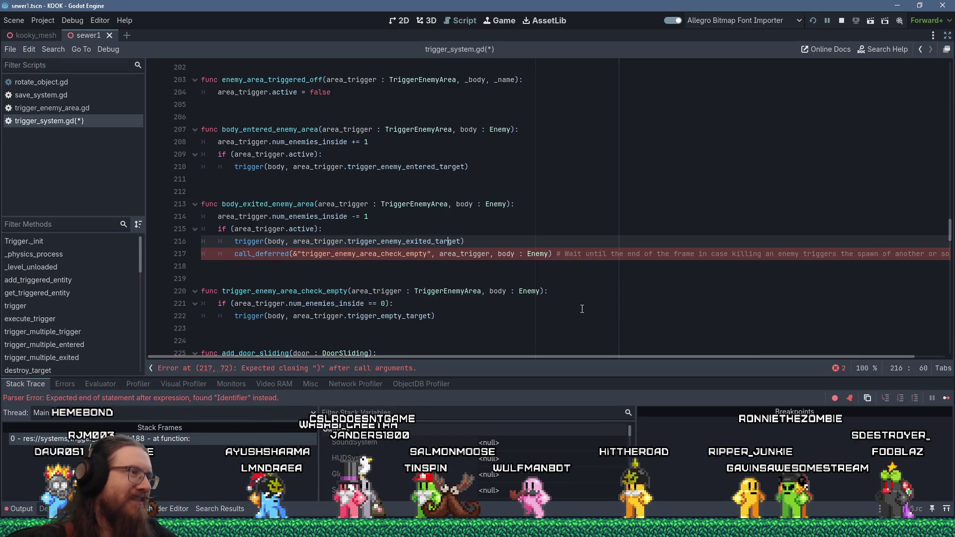
pyautogui.click(428, 258)
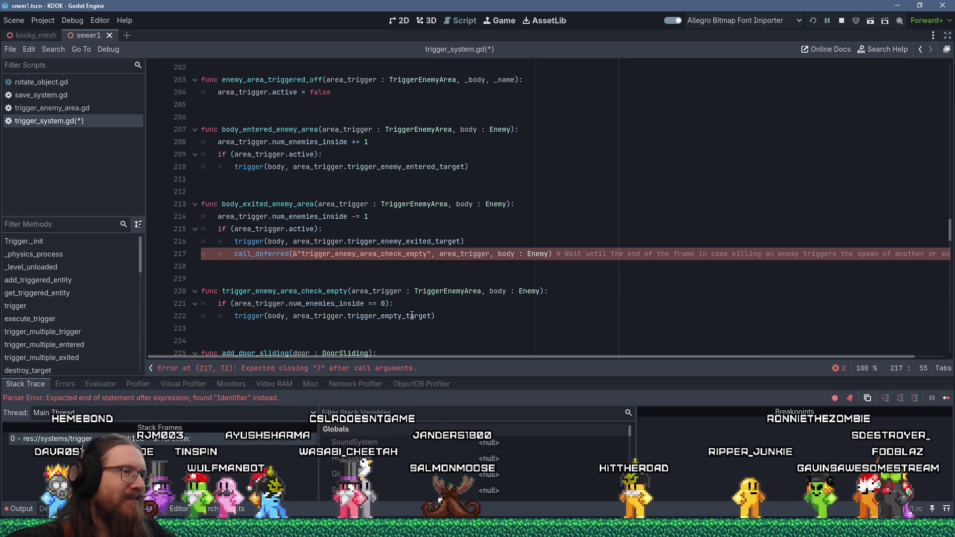
pyautogui.click(362, 369)
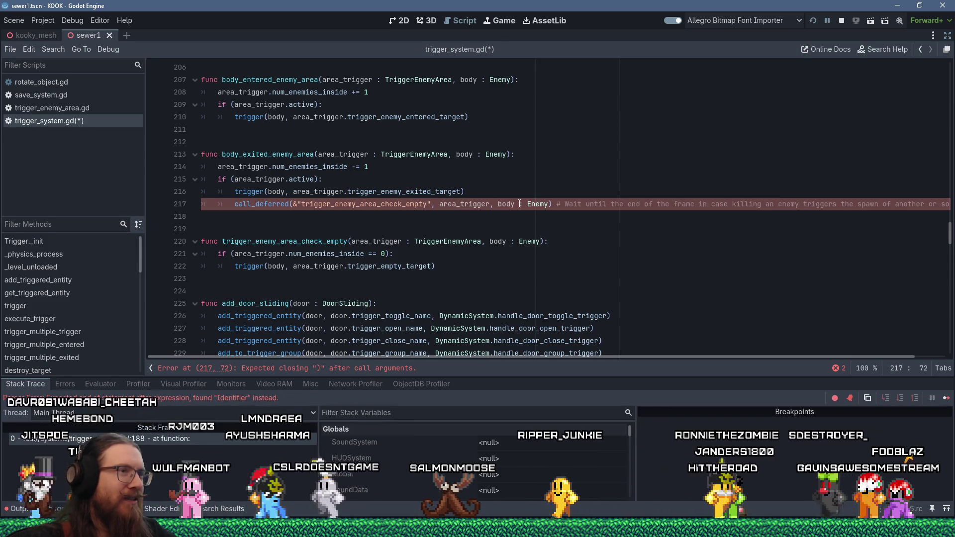
pyautogui.moveTo(519, 204); pyautogui.dragTo(552, 204)
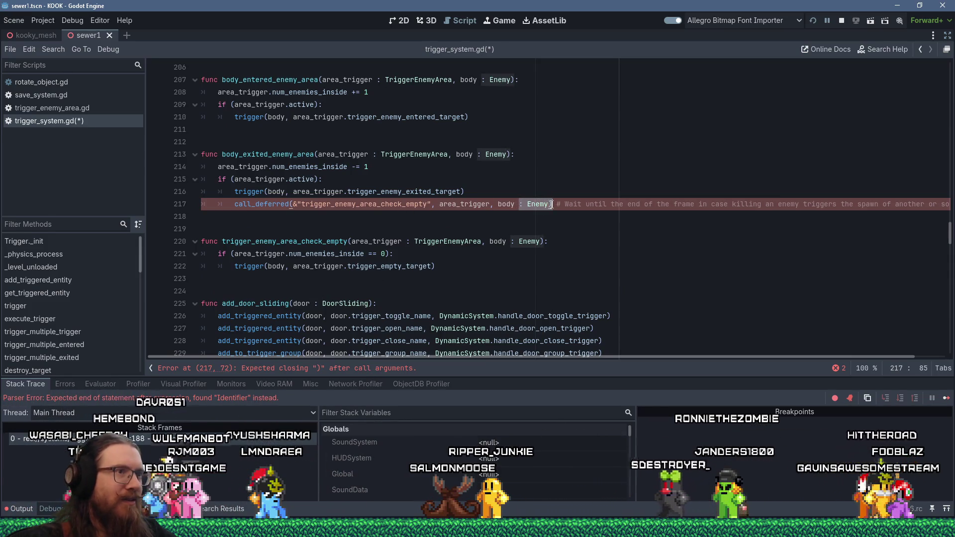
pyautogui.press('BackSpace')
pyautogui.press('BackSpace')
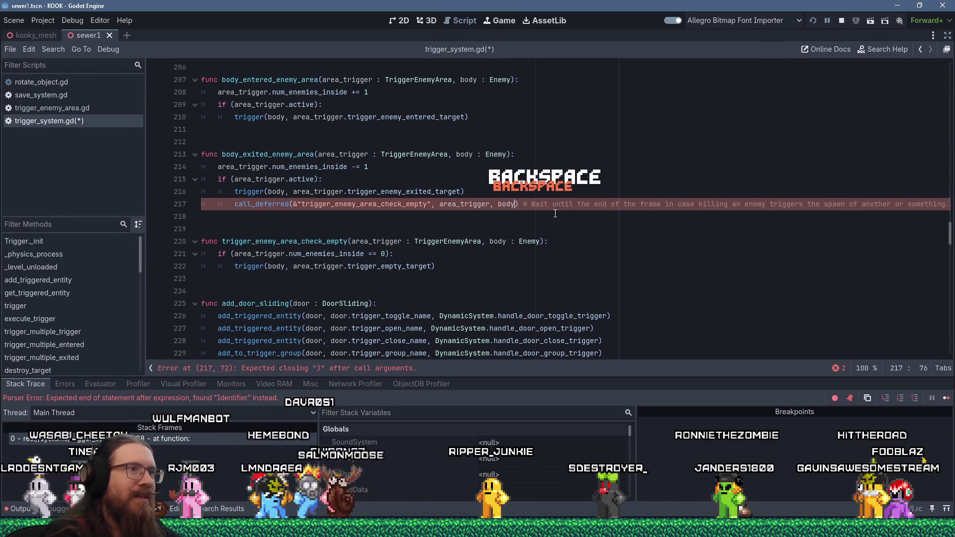
pyautogui.click(474, 258)
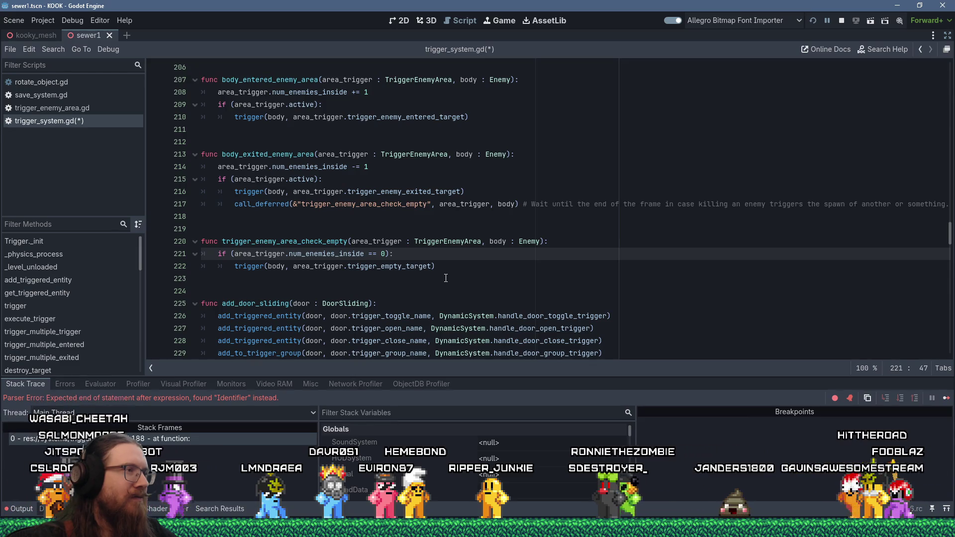
pyautogui.scroll(1, 446, 278)
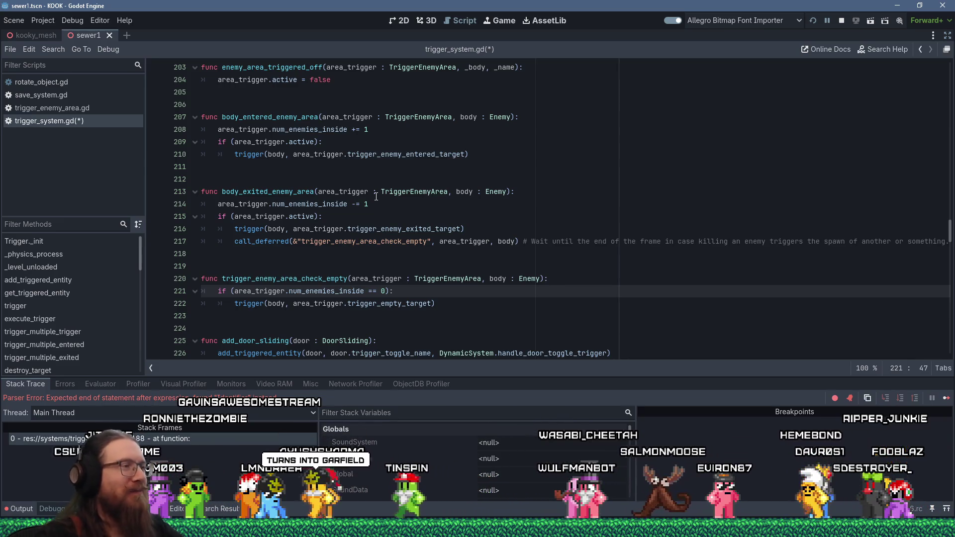
# Examine the 'Expected end of statement after expression, found Identifier' parser error for trigger_system.gd
pyautogui.press('Down')
pyautogui.press('Down')
pyautogui.click(300, 271)
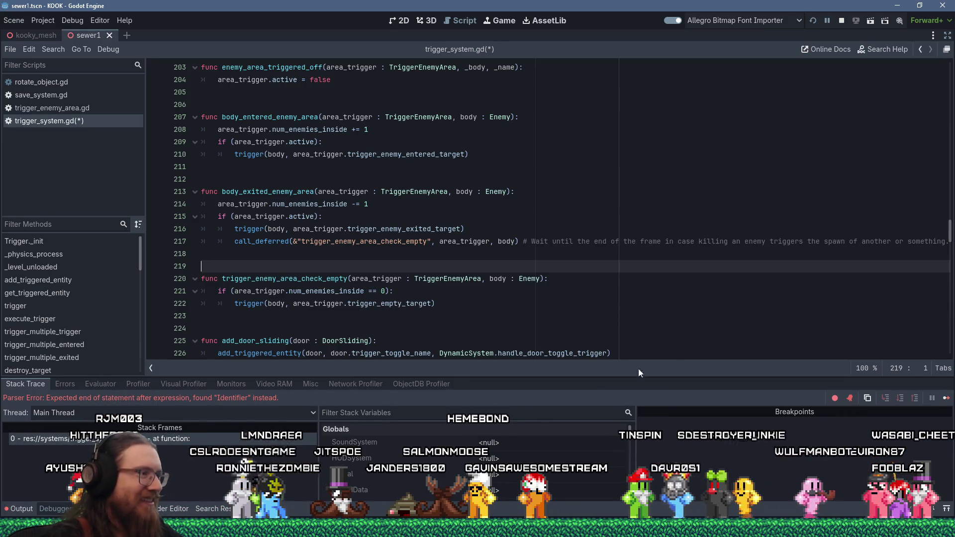
pyautogui.doubleClick(260, 398)
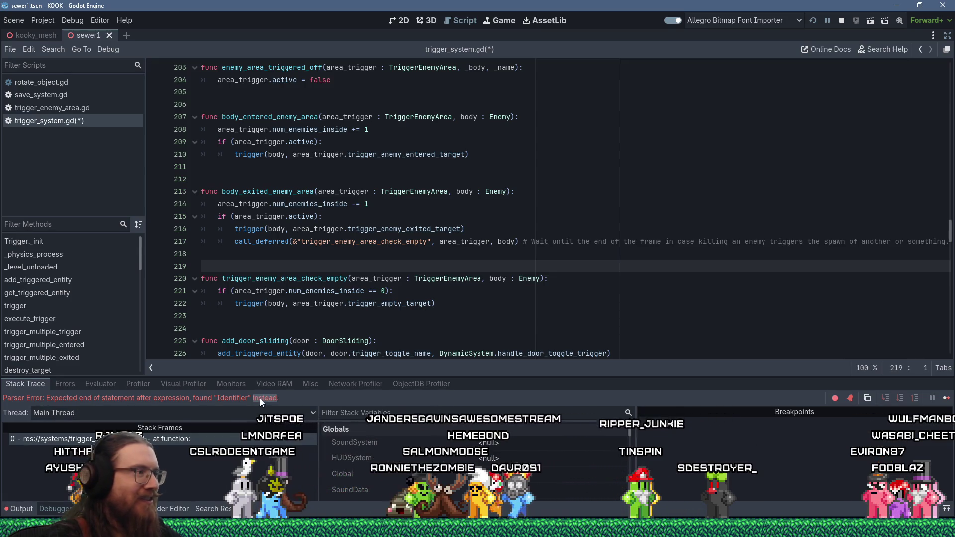
# Select the add_non_spawned_entity call on line 195 and stop the running game's debug session
pyautogui.scroll(-8, 562, 279)
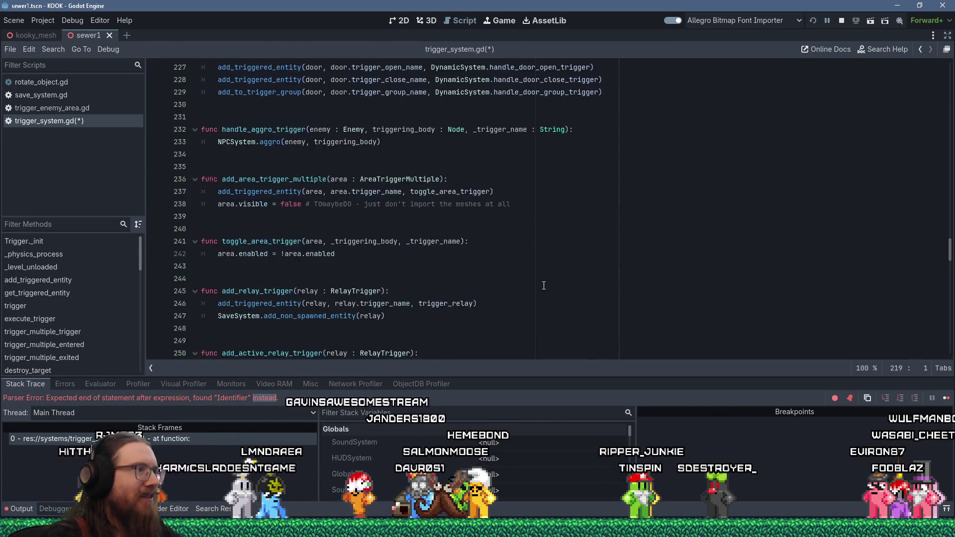
pyautogui.scroll(18, 563, 279)
pyautogui.scroll(-5, 563, 279)
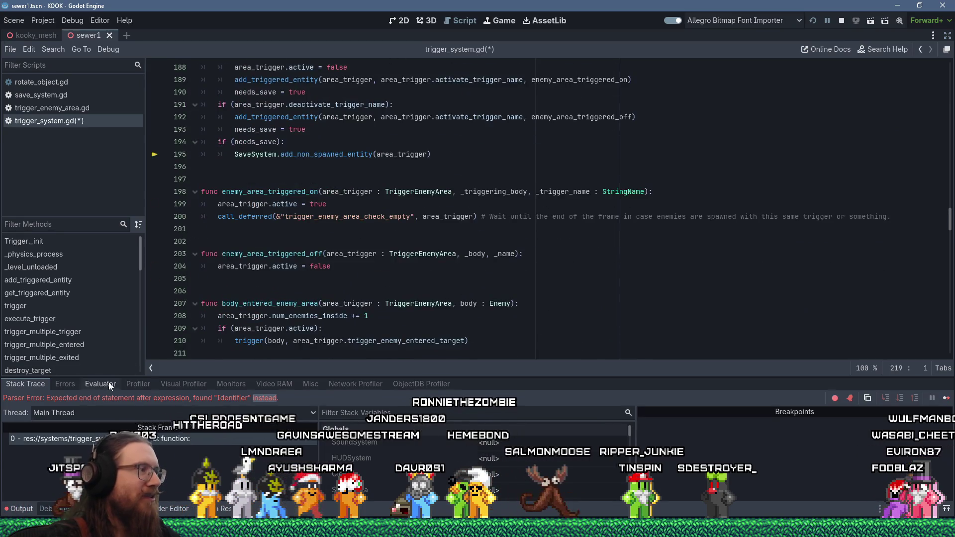
pyautogui.moveTo(434, 154); pyautogui.dragTo(251, 154)
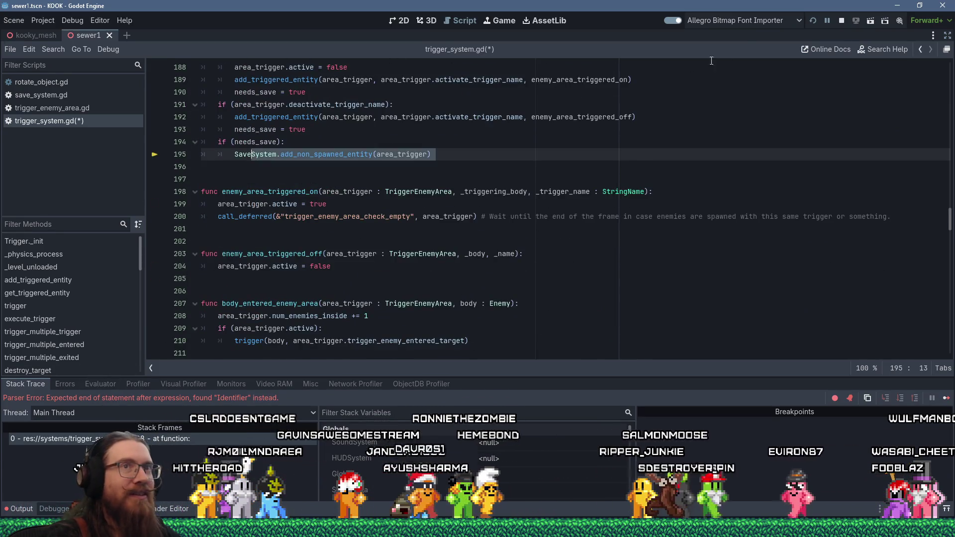
pyautogui.click(839, 20)
# Put the caret on the area_trigger.active line 199 and switch to another window
pyautogui.press('Down')
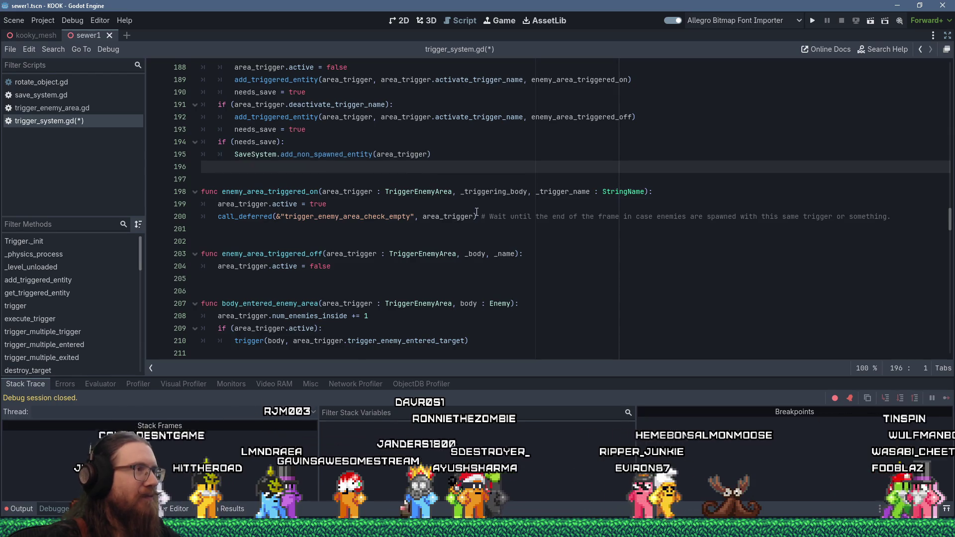
pyautogui.scroll(1, 480, 233)
pyautogui.scroll(-4, 488, 255)
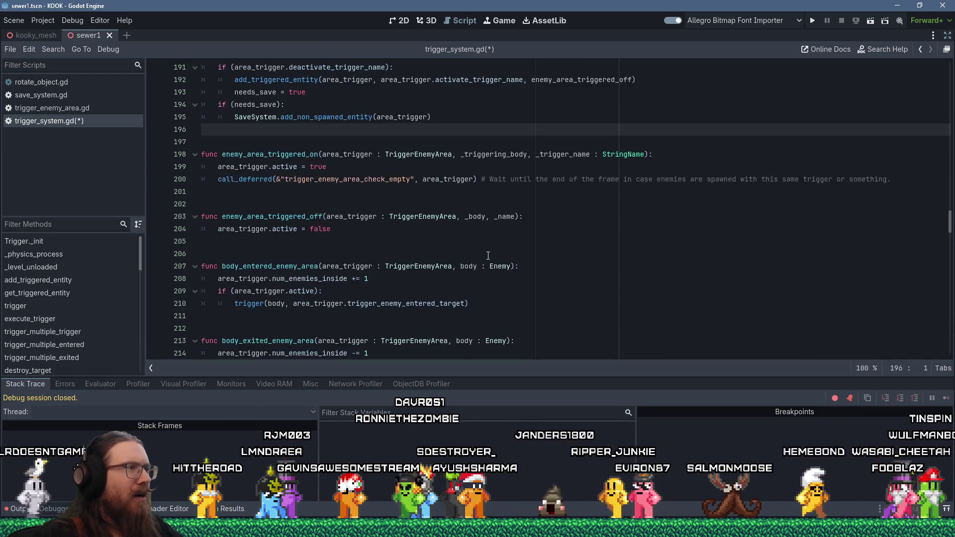
pyautogui.scroll(2, 488, 255)
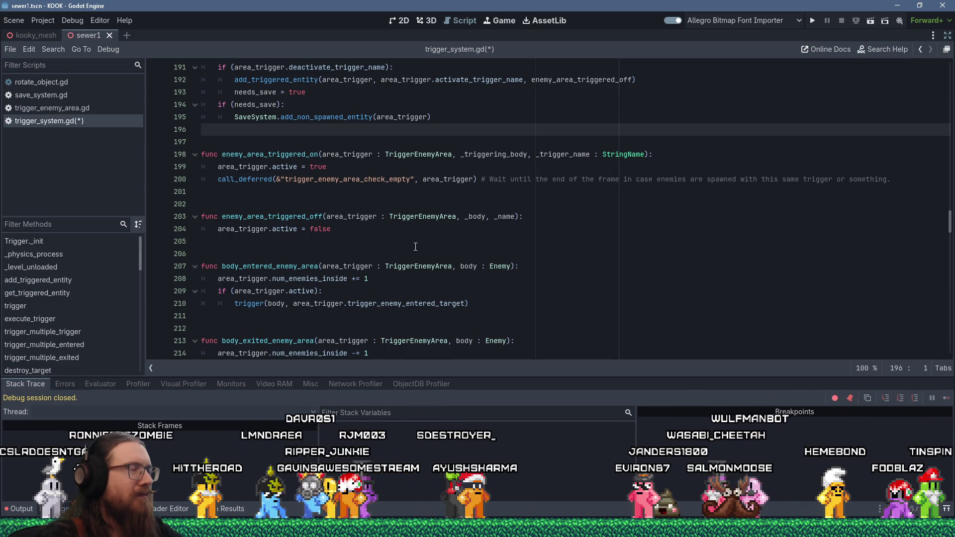
pyautogui.click(265, 168)
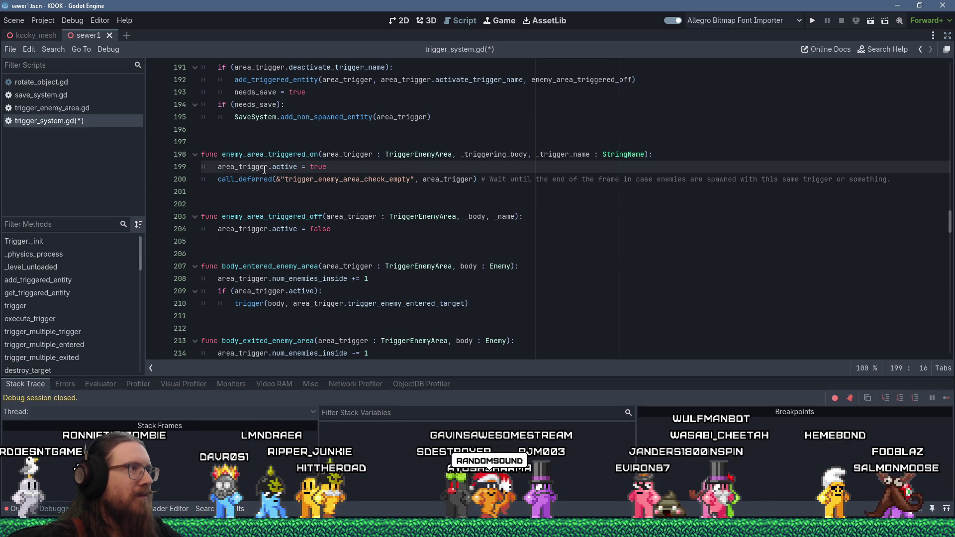
pyautogui.hotkey('alt', 'Tab')
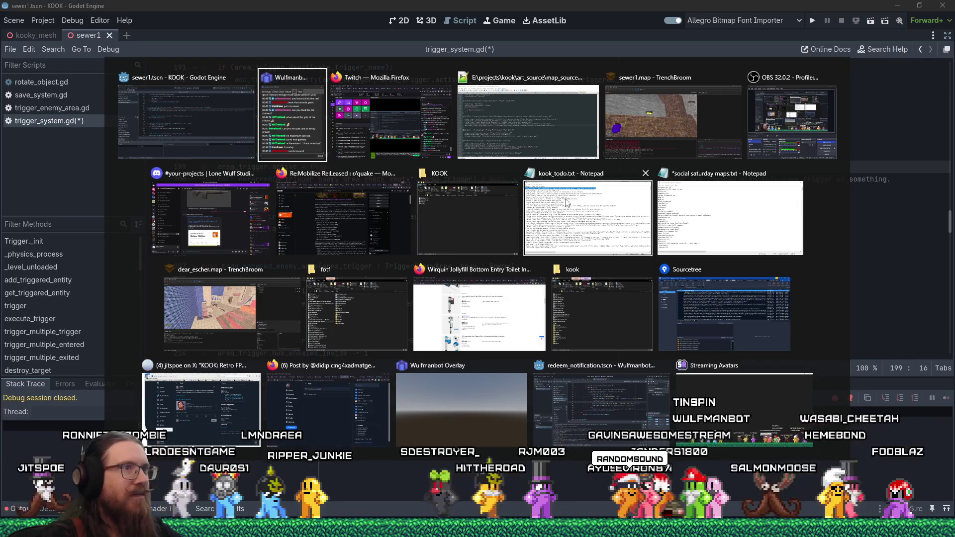
# Add 'Cat shouldn't count as an enemy in trigger_enemy_area.' to kook_todo.txt, save, return to Godot
pyautogui.click(567, 201)
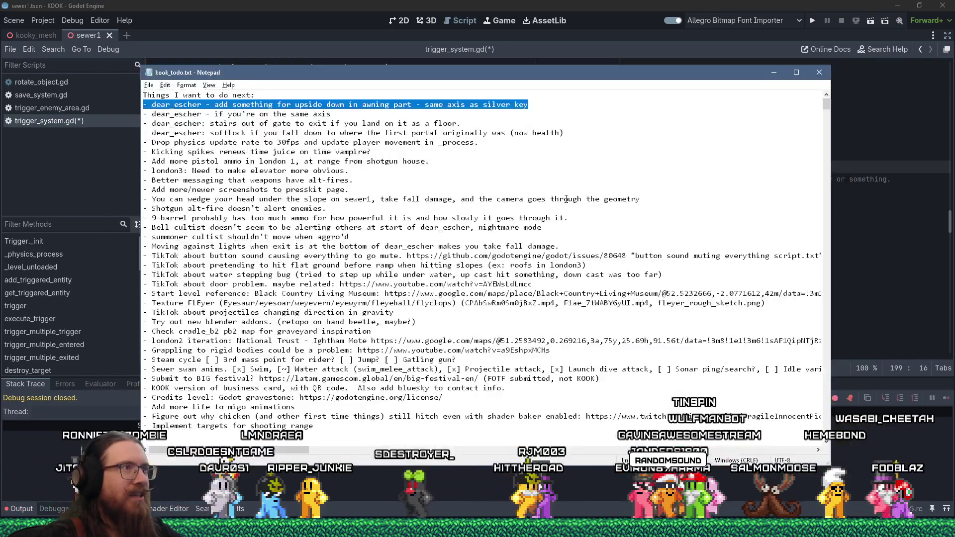
pyautogui.click(171, 219)
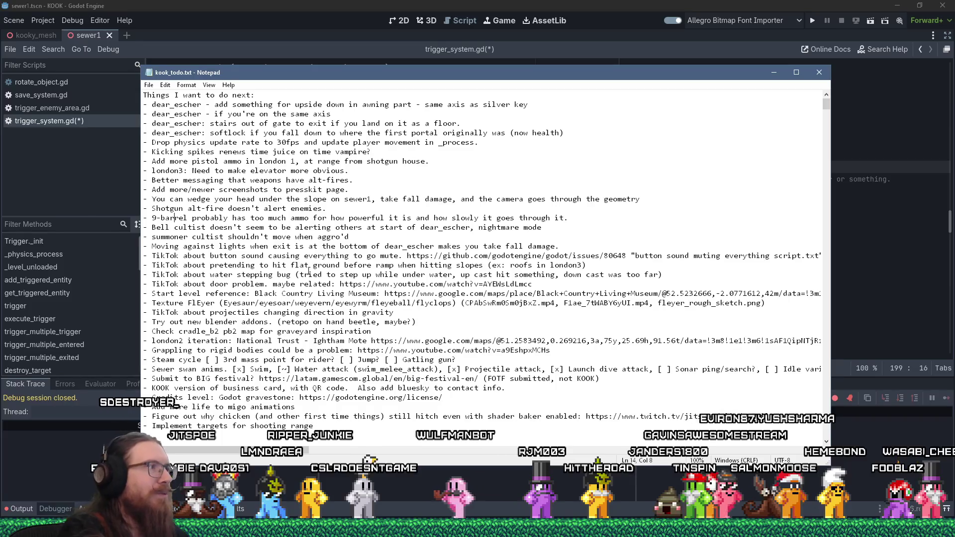
pyautogui.press('Down')
pyautogui.press('Down')
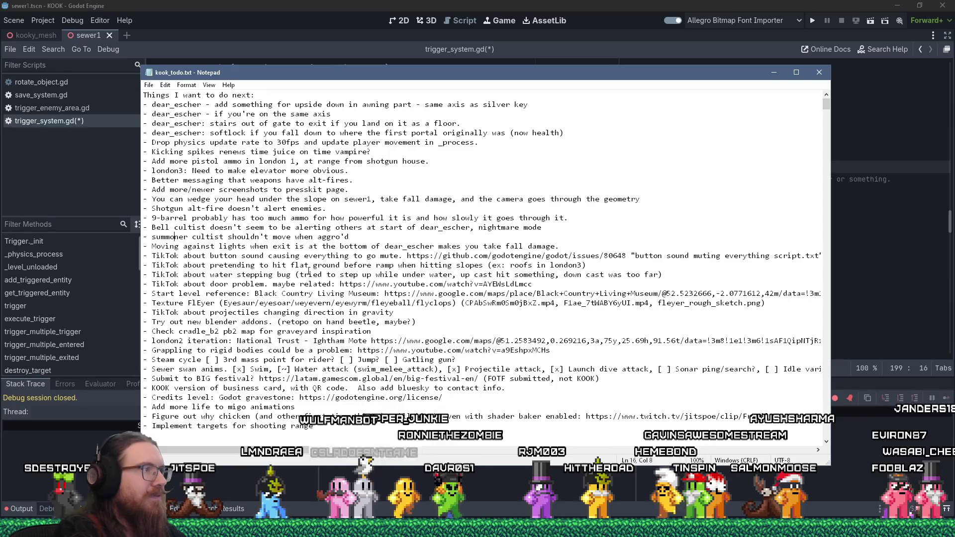
pyautogui.press('Home')
pyautogui.press('Return')
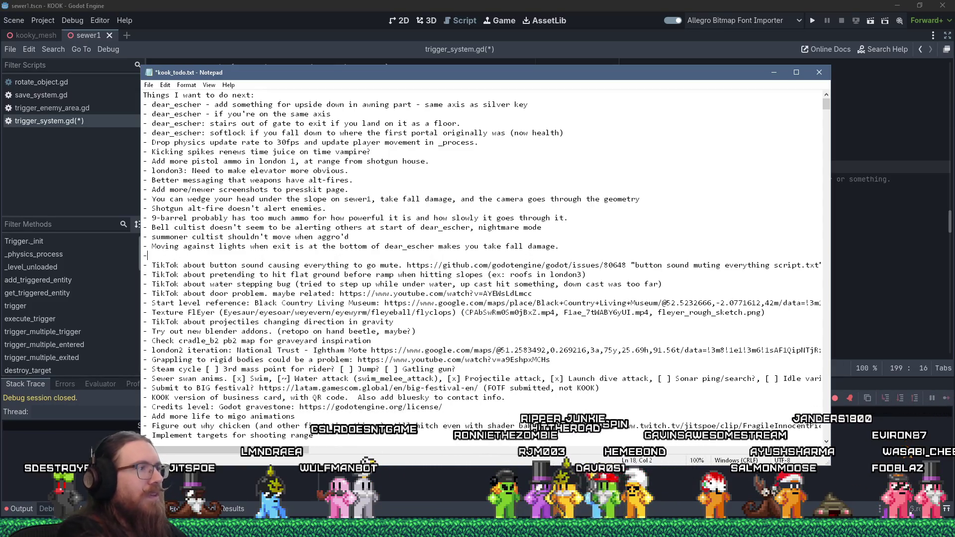
pyautogui.write("'t count as an enemy in trigger_enemy_")
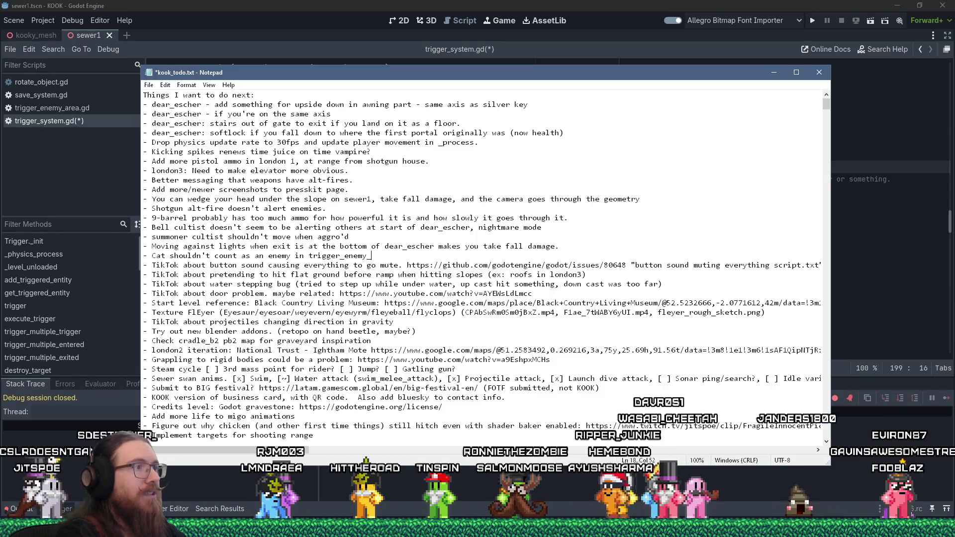
pyautogui.write('area')
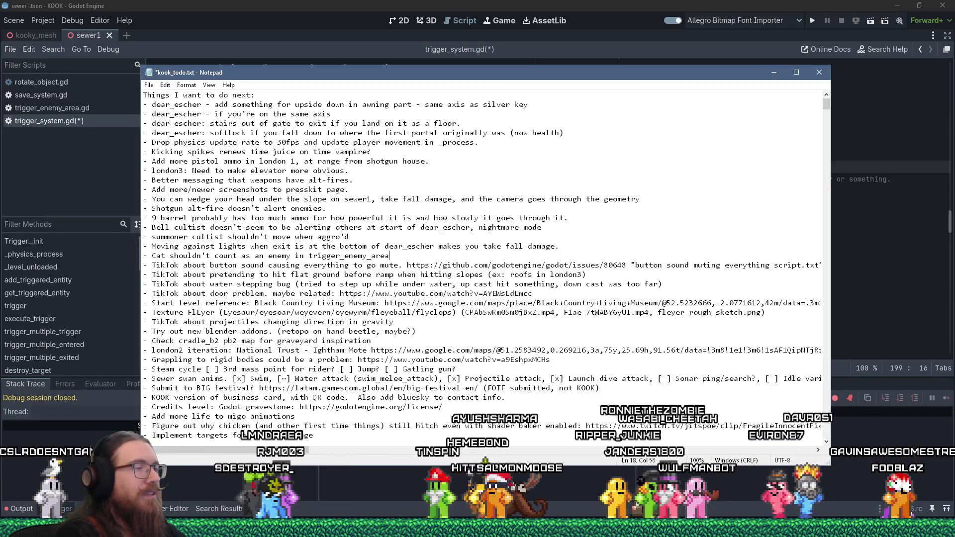
pyautogui.write('.')
pyautogui.hotkey('ctrl', 's')
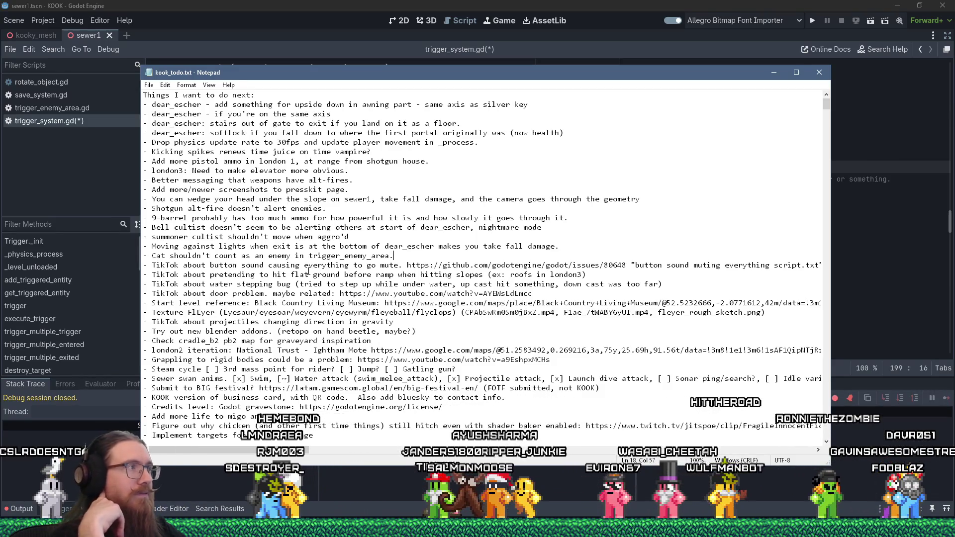
pyautogui.hotkey('alt', 'Tab')
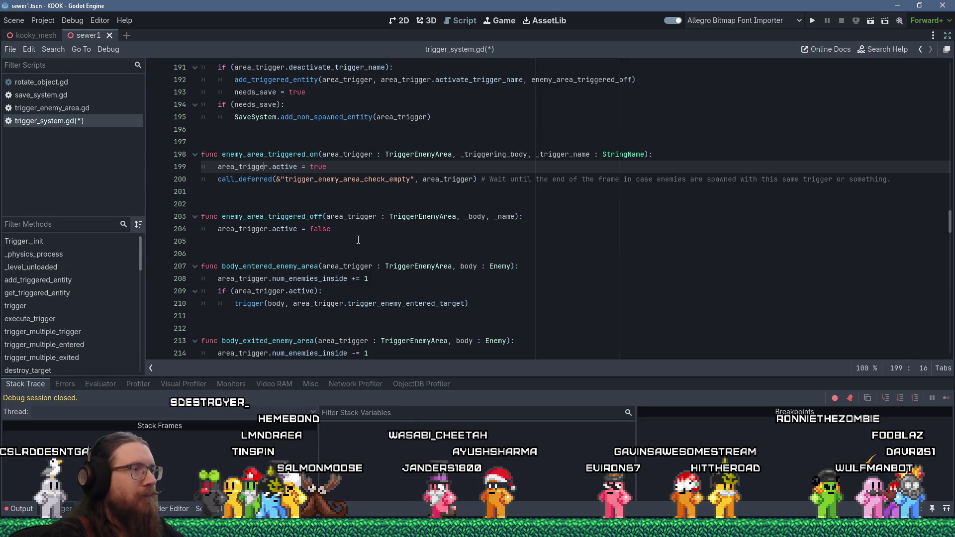
pyautogui.hotkey('alt', 'Tab')
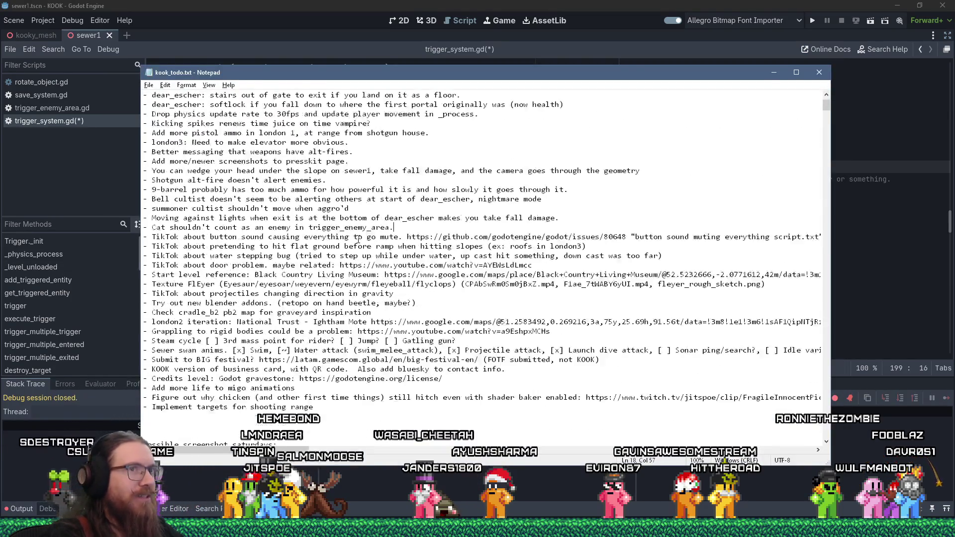
pyautogui.hotkey('alt', 'Tab')
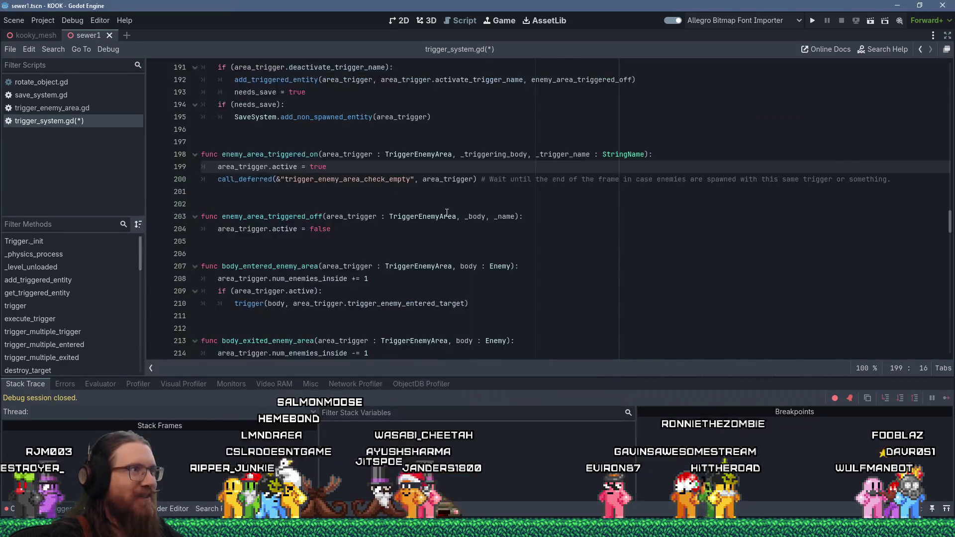
# Switch from Godot's trigger_system.gd to the sewer1.map level in TrenchBroom
pyautogui.click(442, 198)
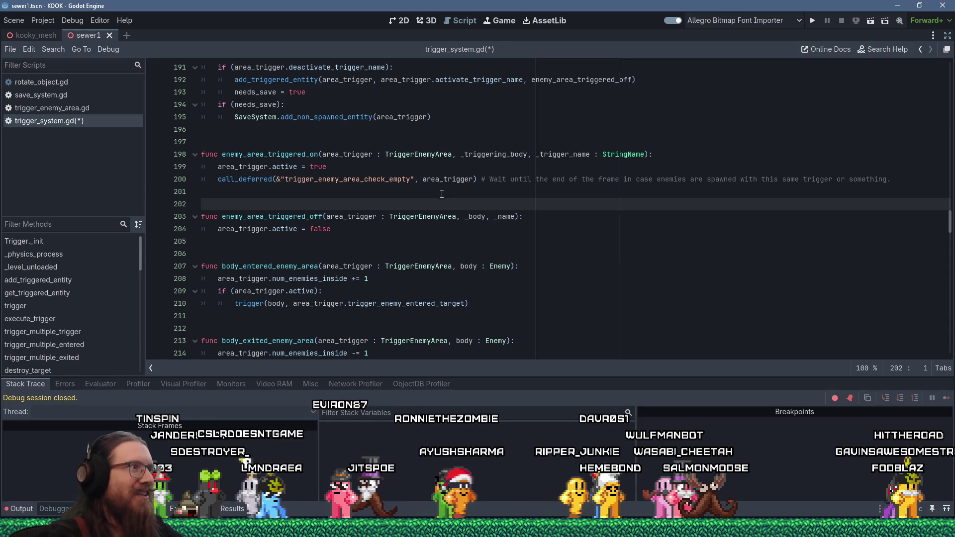
pyautogui.scroll(3, 314, 189)
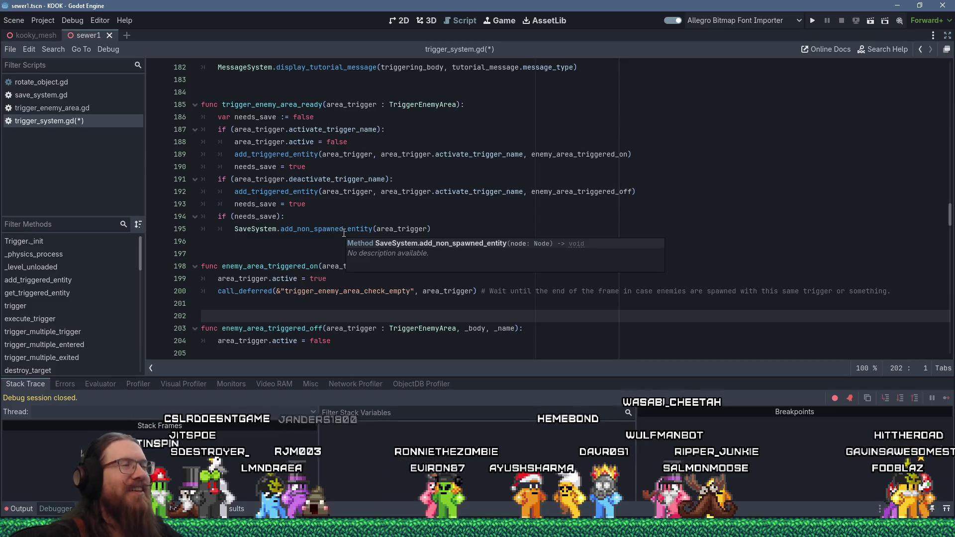
pyautogui.hotkey('alt', 'Tab')
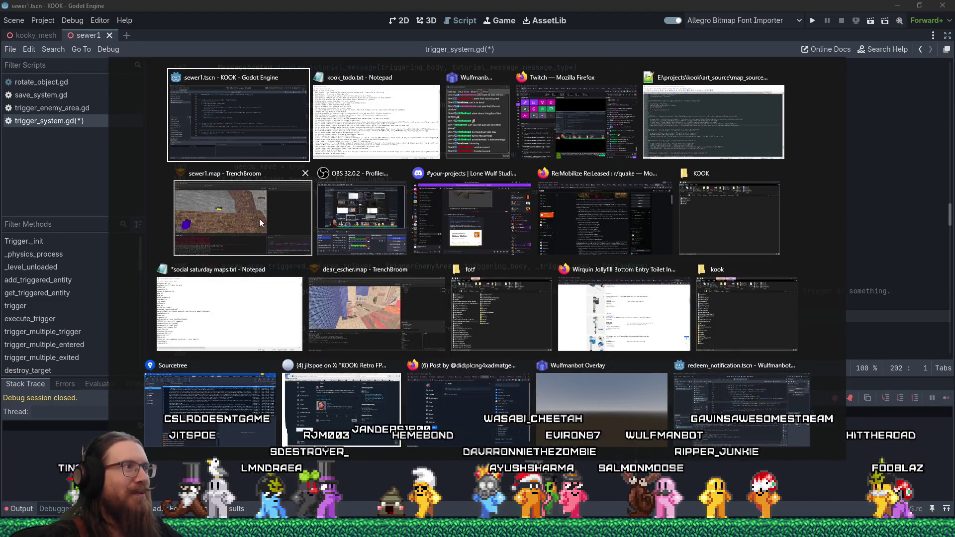
pyautogui.click(259, 219)
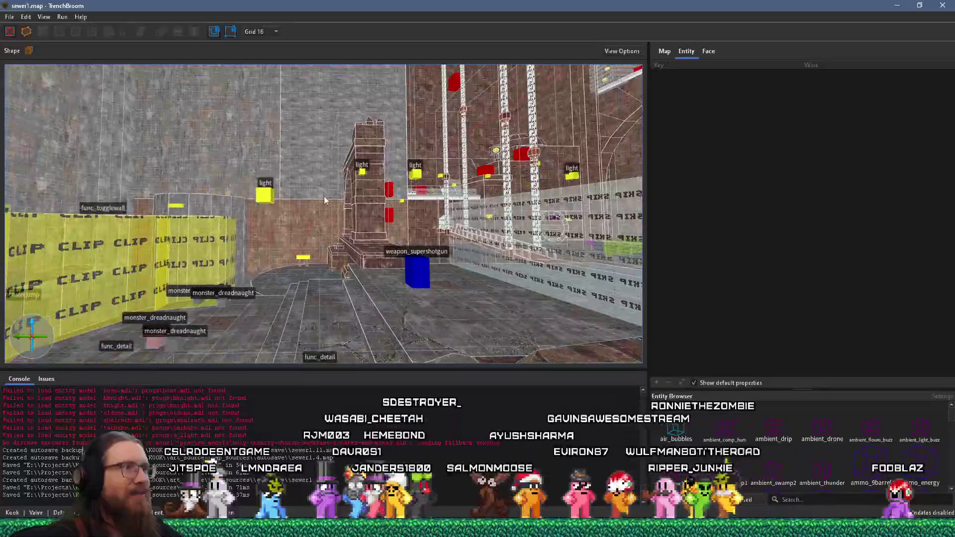
# Fly the 3D view through the grey brick sewer rooms toward the green-floored arch room
pyautogui.press('w')
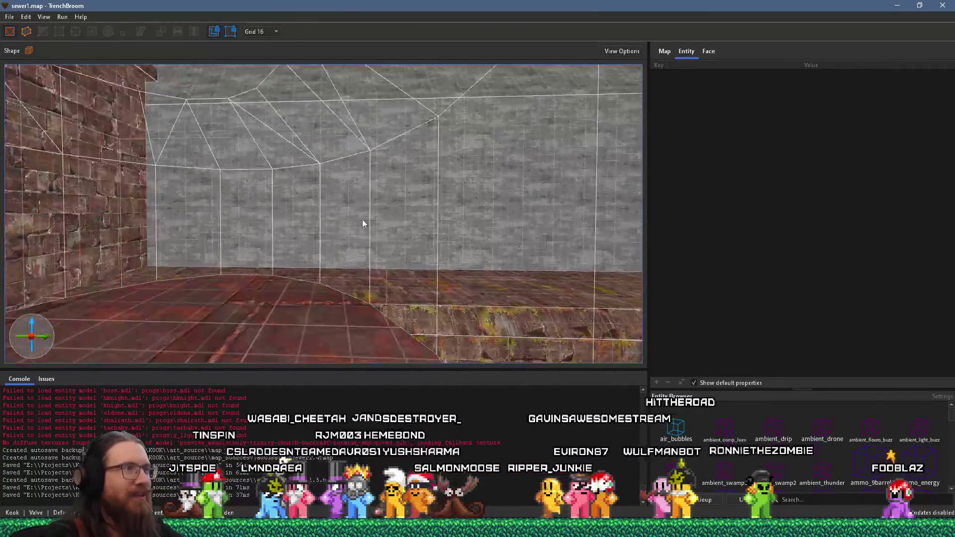
pyautogui.press('w')
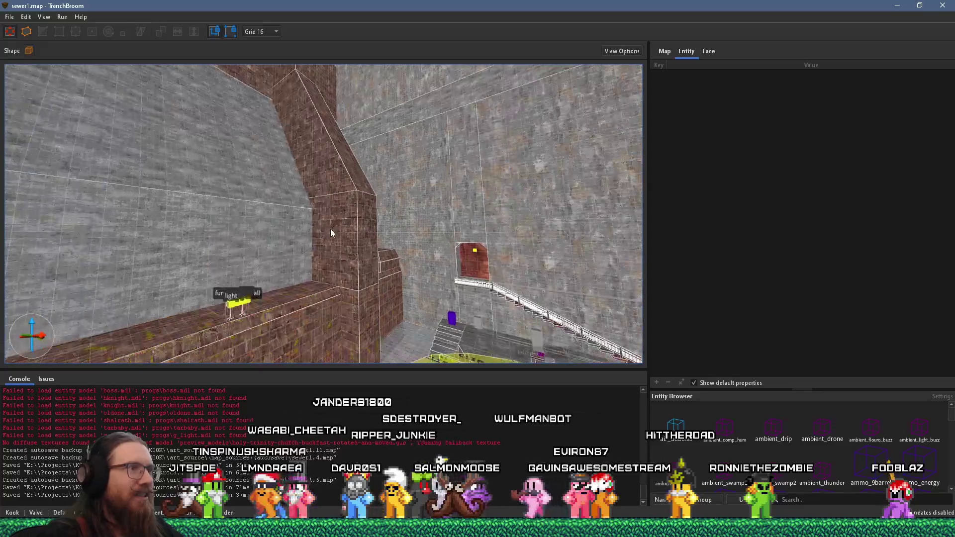
pyautogui.press('w')
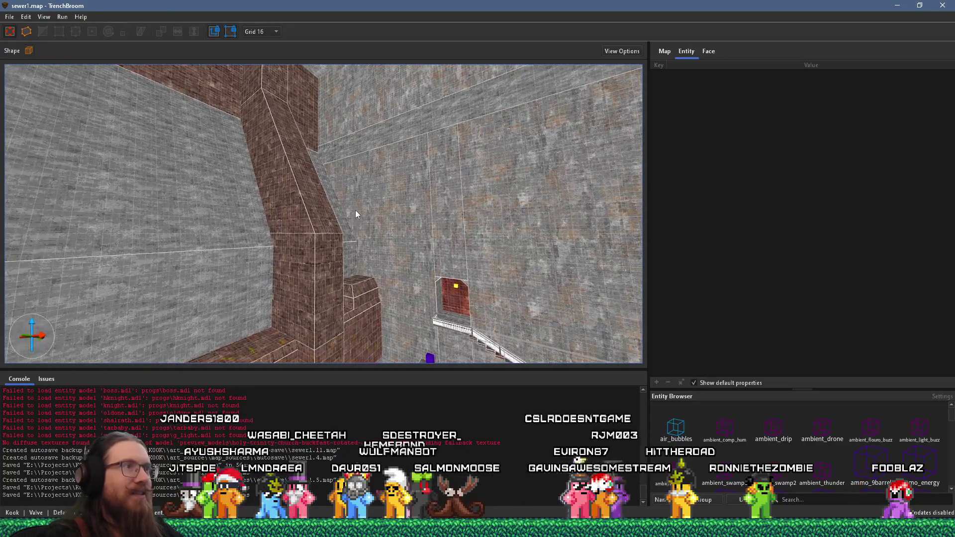
pyautogui.press('w')
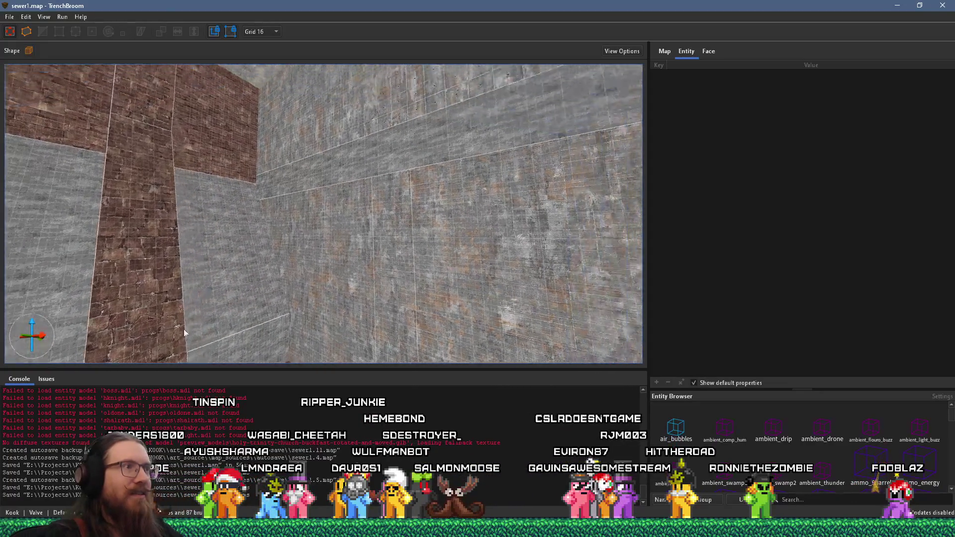
pyautogui.press('w')
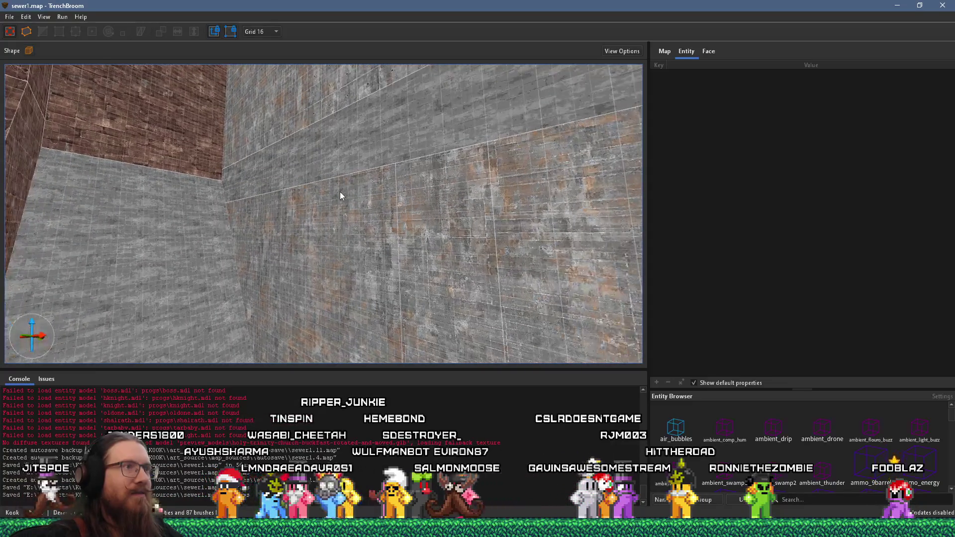
pyautogui.press('w')
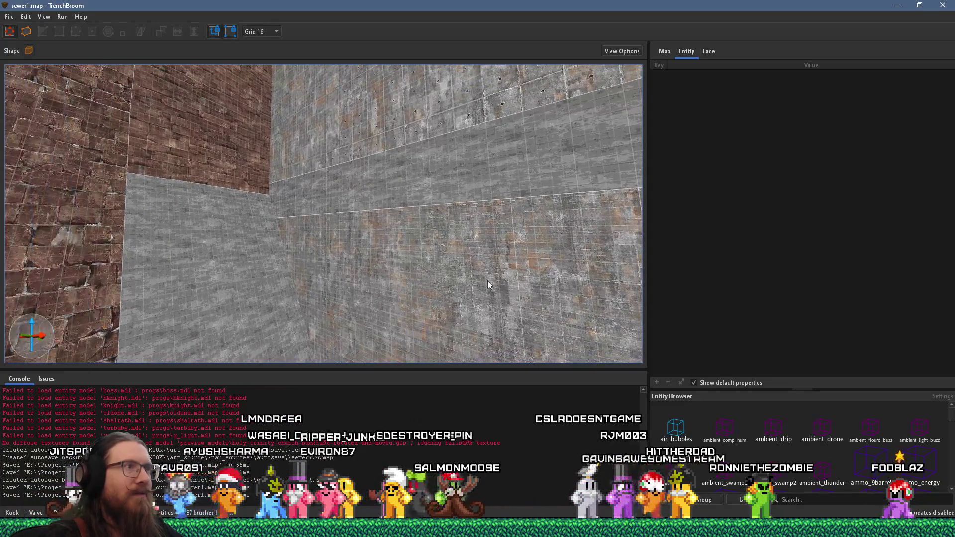
pyautogui.press('w')
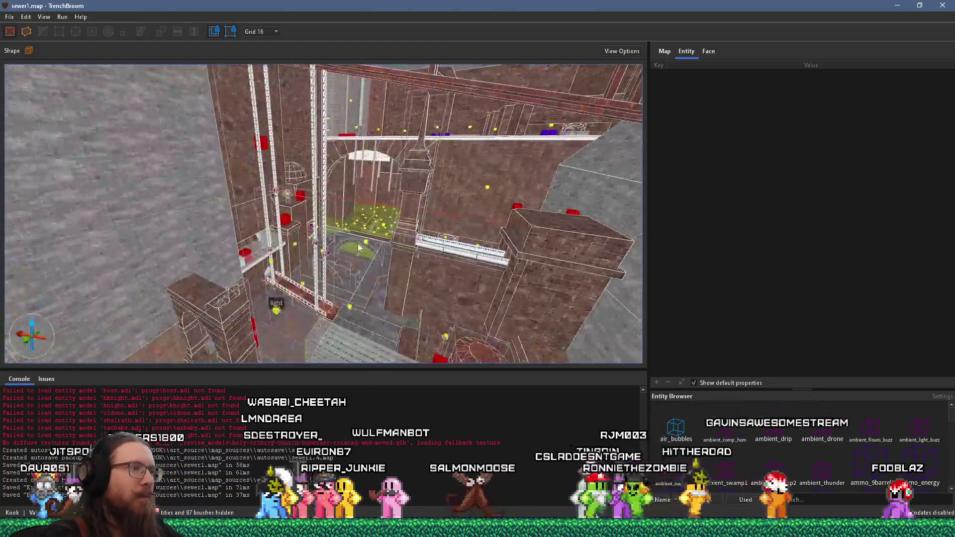
pyautogui.press('w')
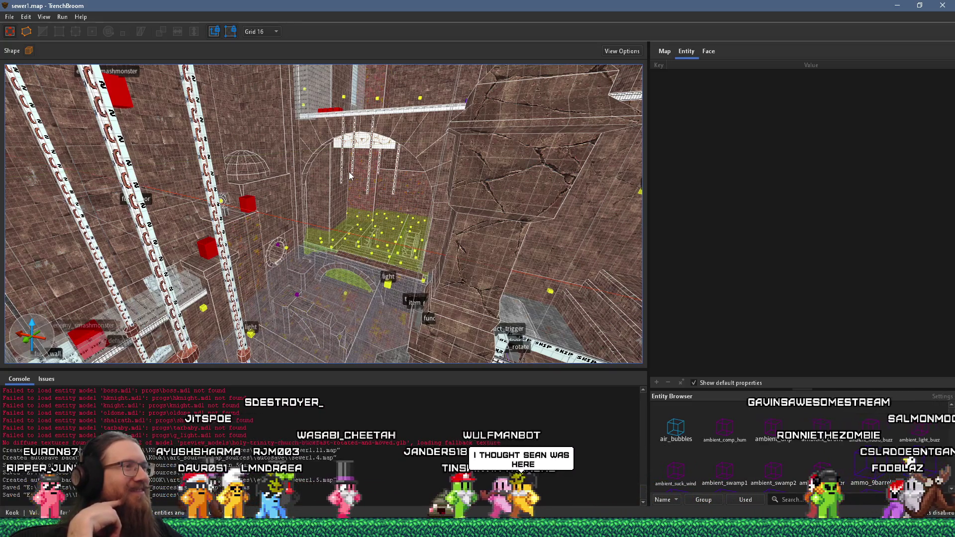
# Turn the view onto the stone dome, select the domed brush, and close in around it
pyautogui.moveTo(350, 176)
pyautogui.mouseDown()
pyautogui.moveTo(348, 159)
pyautogui.moveTo(157, 217)
pyautogui.moveTo(99, 219)
pyautogui.moveTo(20, 359)
pyautogui.moveTo(142, 118)
pyautogui.mouseUp()
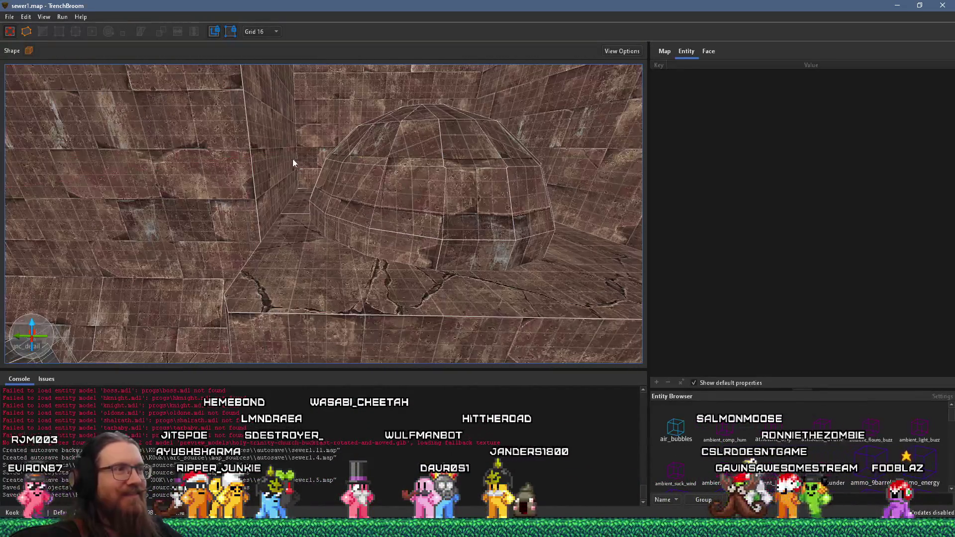
pyautogui.scroll(-2, 200, 187)
pyautogui.moveTo(201, 192)
pyautogui.mouseDown()
pyautogui.moveTo(25, 201)
pyautogui.moveTo(26, 240)
pyautogui.moveTo(81, 289)
pyautogui.moveTo(175, 312)
pyautogui.moveTo(365, 192)
pyautogui.mouseUp()
pyautogui.click(365, 192)
pyautogui.moveTo(482, 172); pyautogui.dragTo(383, 186)
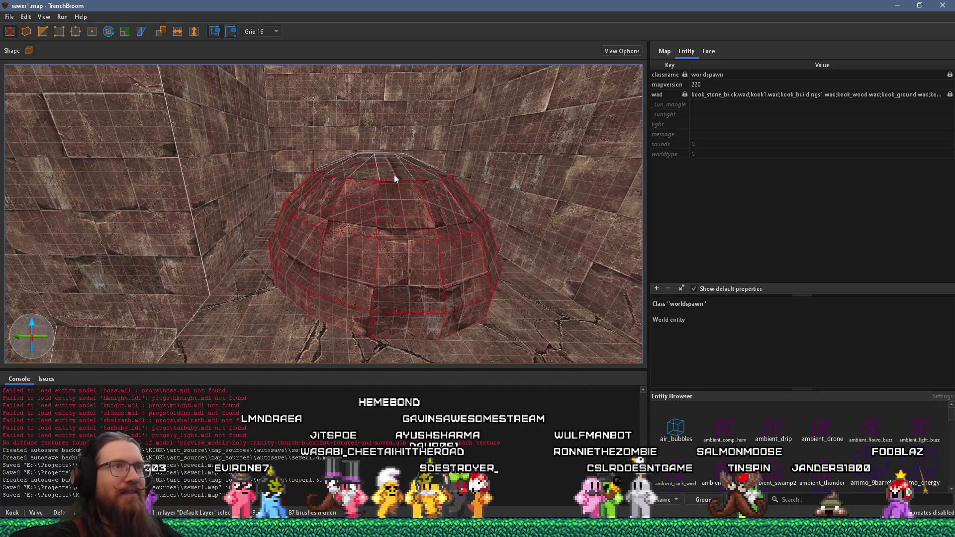
# Convert the selected dome brush into a func_detail entity
pyautogui.rightClick(401, 180)
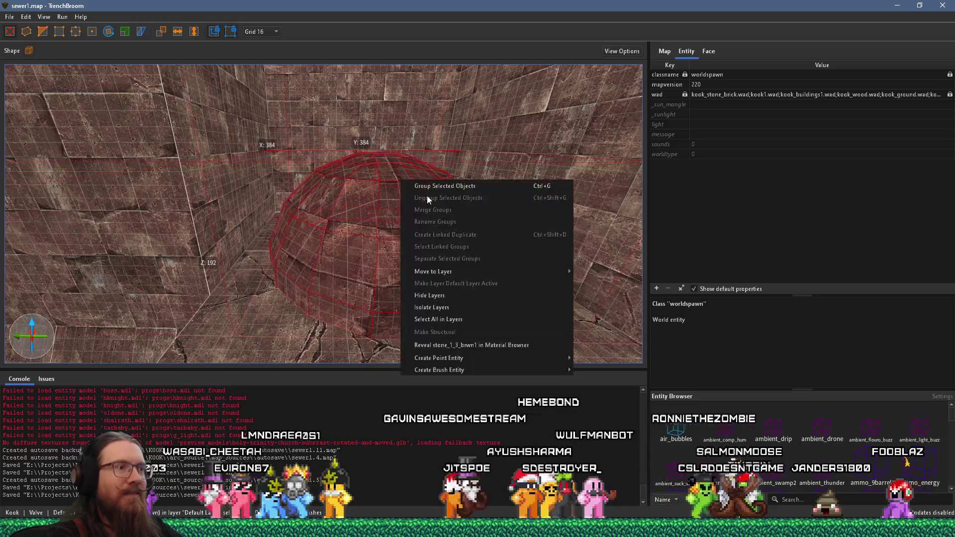
pyautogui.moveTo(502, 370)
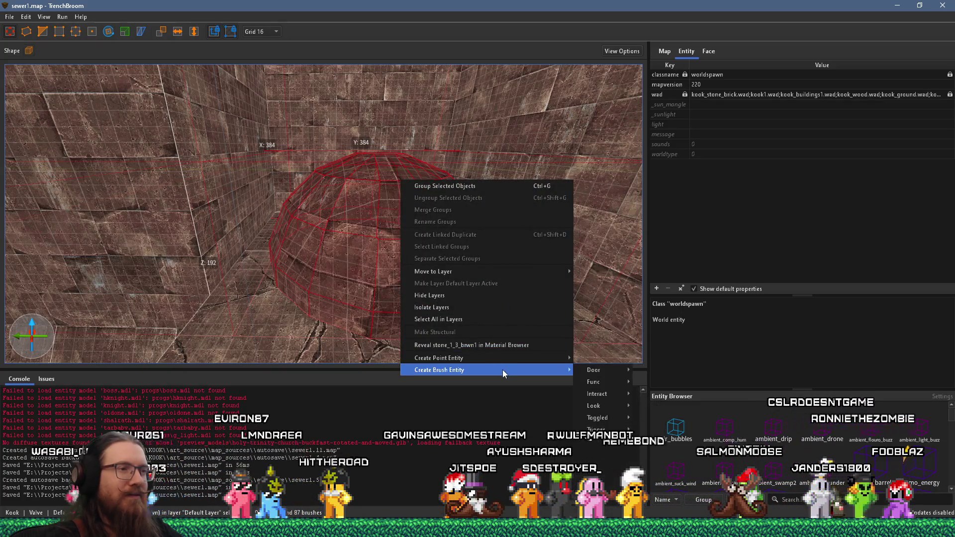
pyautogui.moveTo(608, 381)
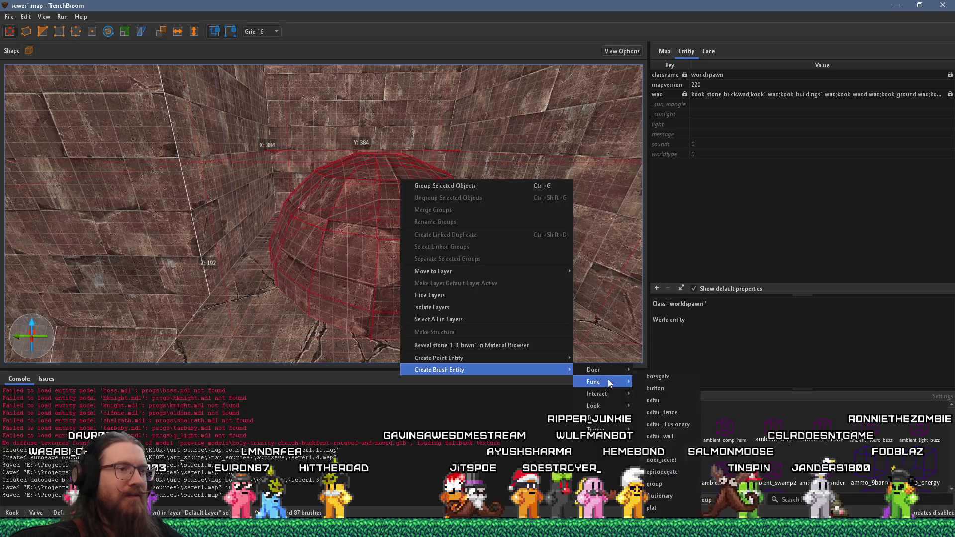
pyautogui.click(673, 398)
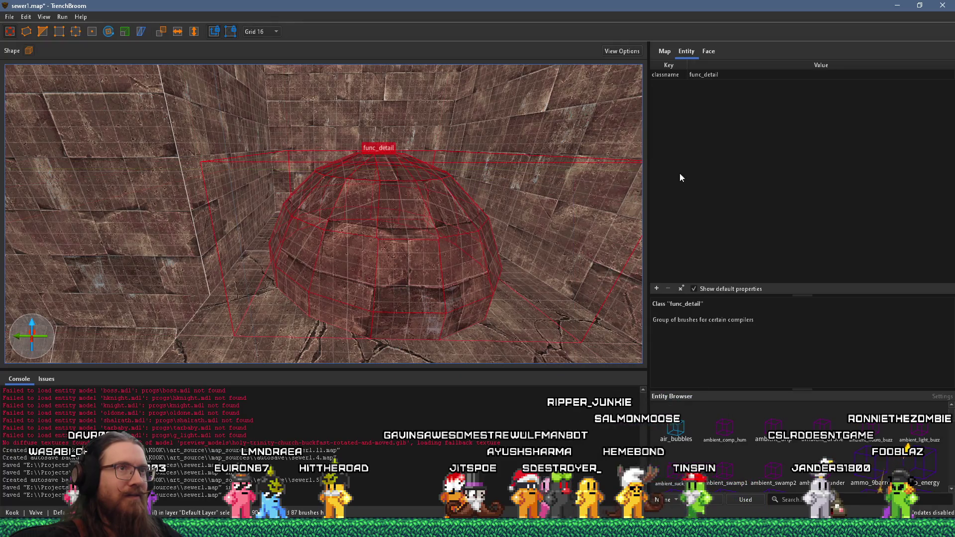
# Give the func_detail a _phong property of 1 and bring up KOOK.fgd in Notepad++
pyautogui.click(657, 289)
pyautogui.write('_phong')
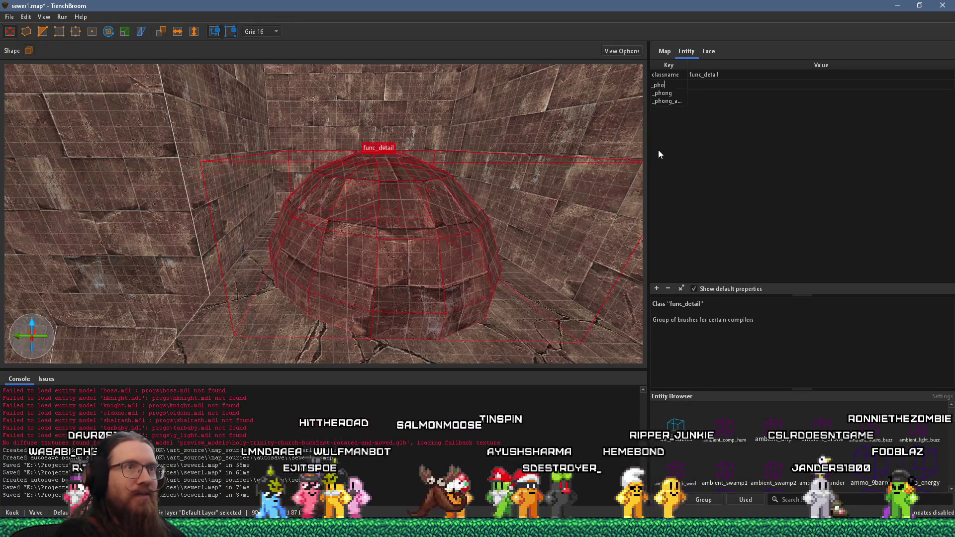
pyautogui.press('Return')
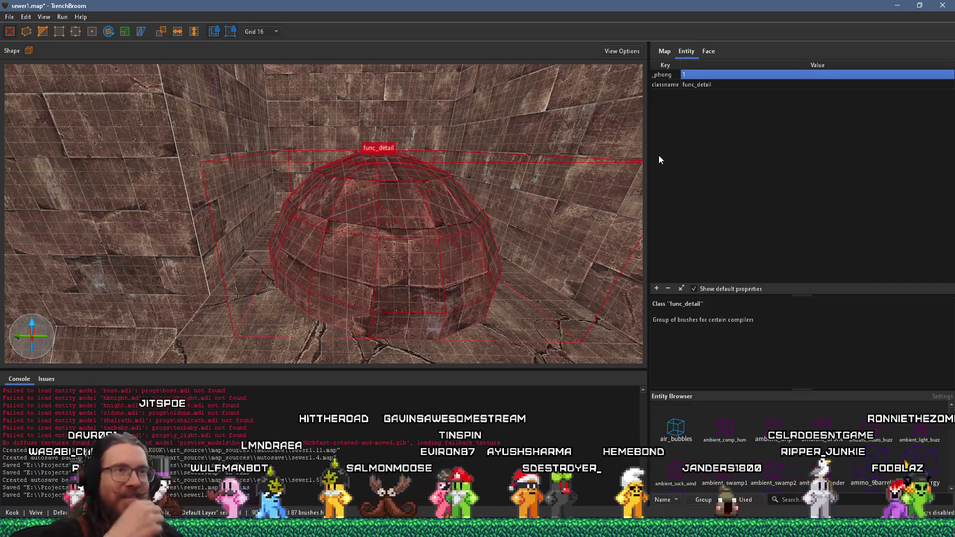
pyautogui.hotkey('alt', 'Tab')
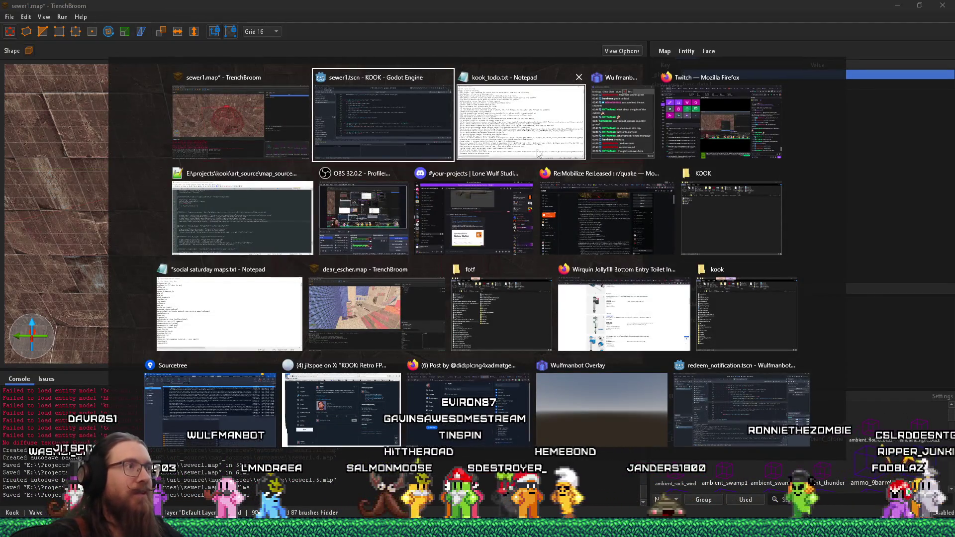
pyautogui.click(260, 215)
# Search KOOK.fgd for the func_detail definition and read the surrounding code
pyautogui.hotkey('ctrl', 'f')
pyautogui.write('func_detail')
pyautogui.press('Return')
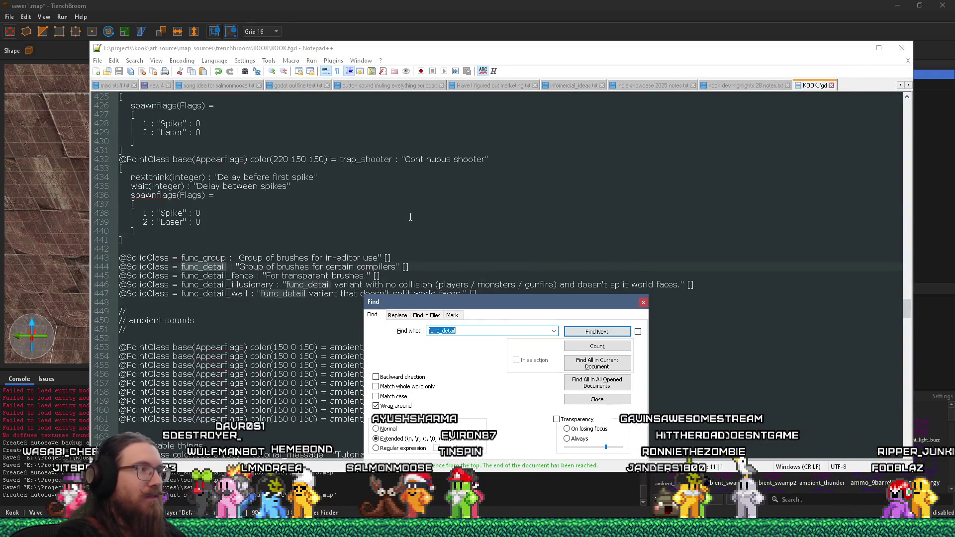
pyautogui.press('Escape')
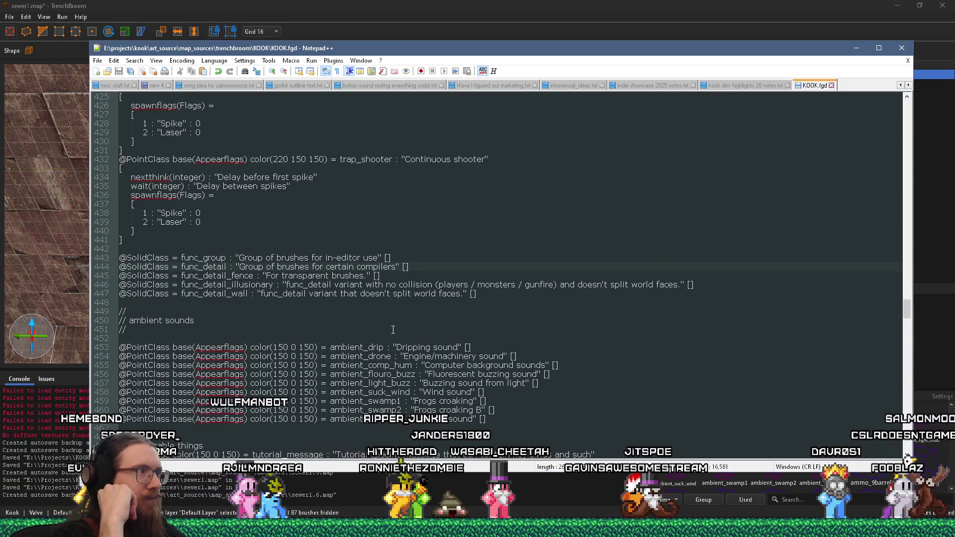
pyautogui.scroll(3, 393, 330)
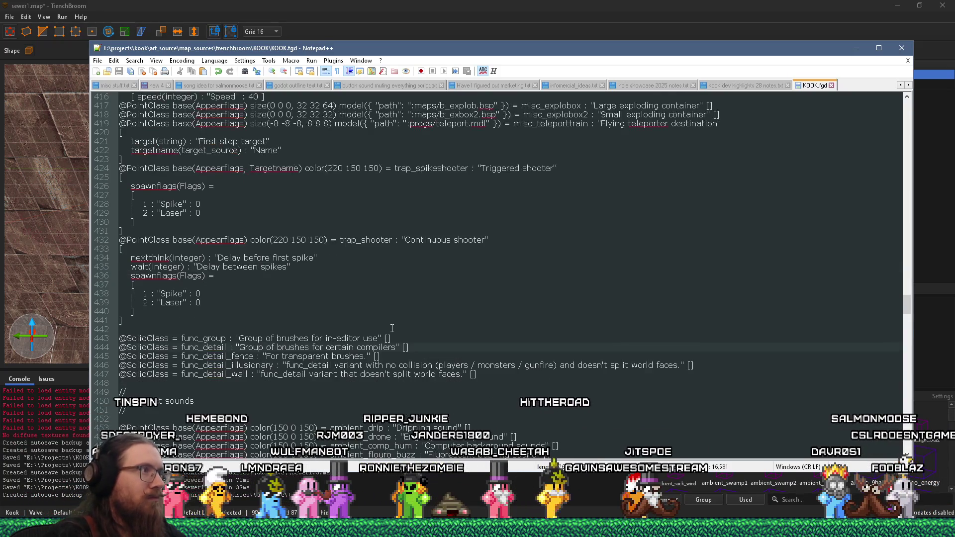
pyautogui.scroll(14, 393, 328)
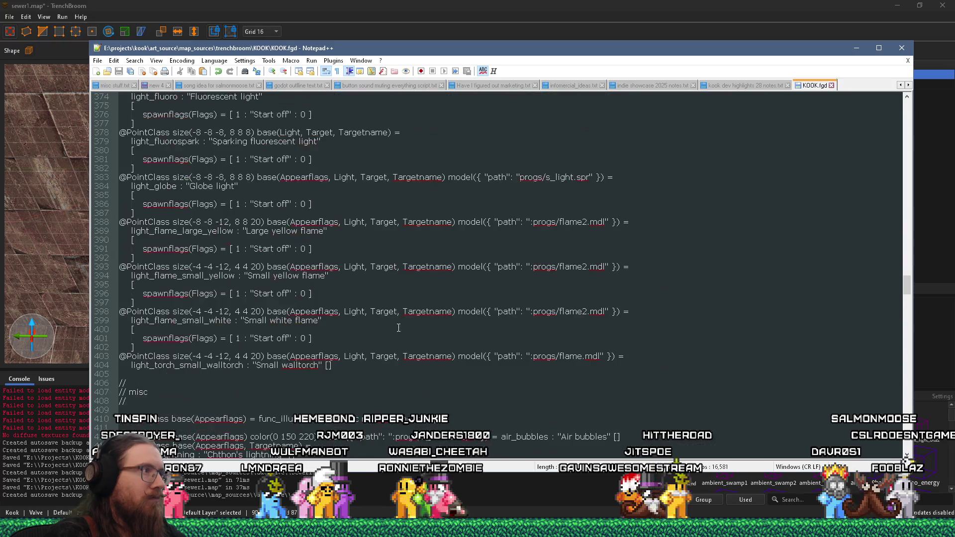
# Locate the Appearflags base class and insert a new line after it
pyautogui.hotkey('ctrl', 'Home')
pyautogui.hotkey('ctrl', 'f')
pyautogui.write('ap')
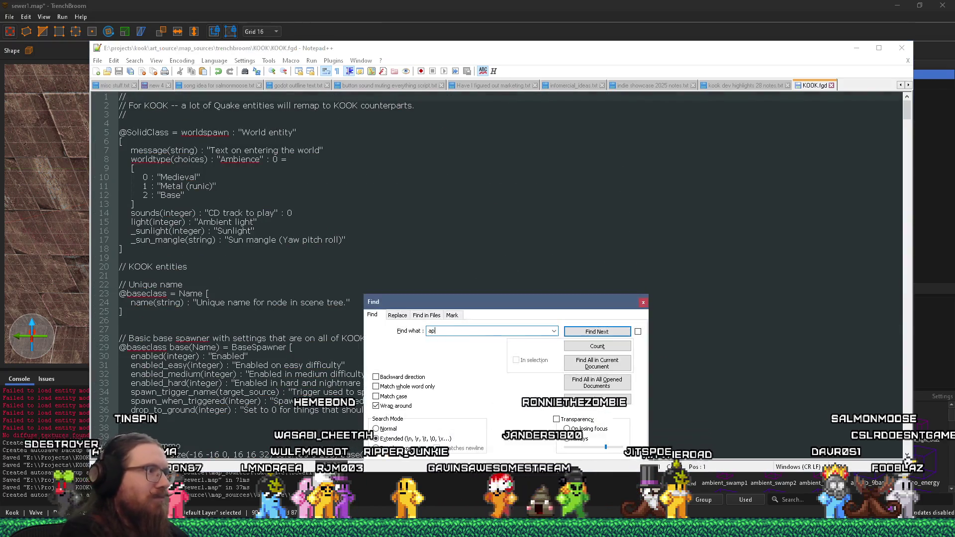
pyautogui.write('pearflags')
pyautogui.press('Return')
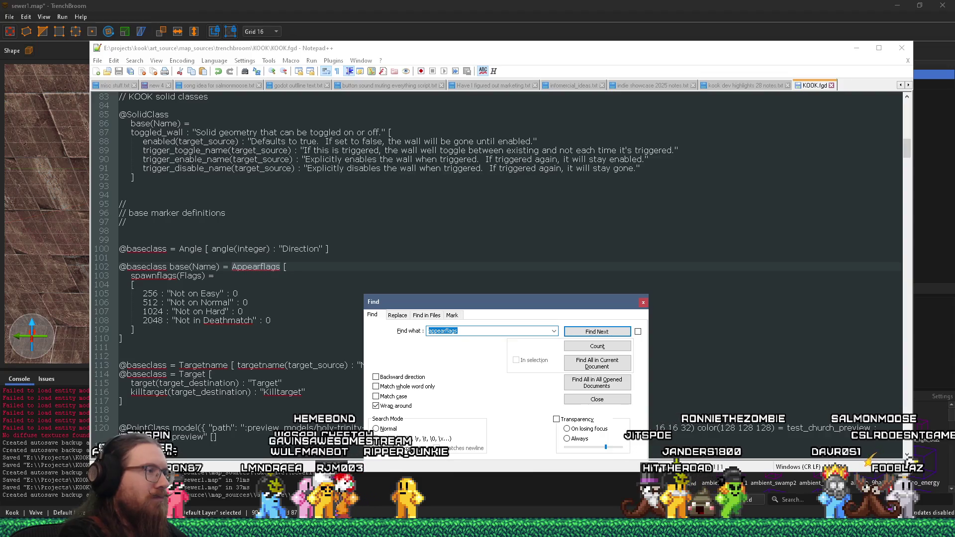
pyautogui.press('Escape')
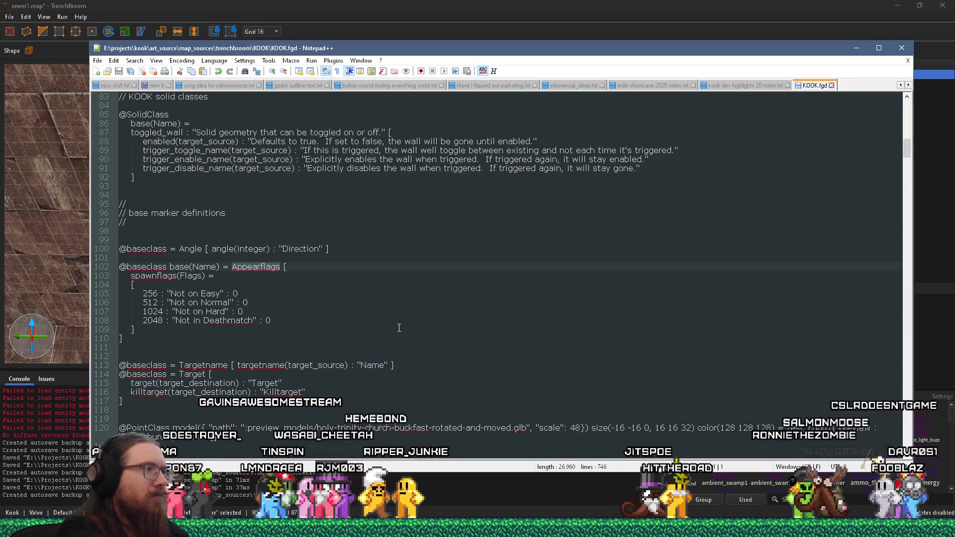
pyautogui.click(371, 348)
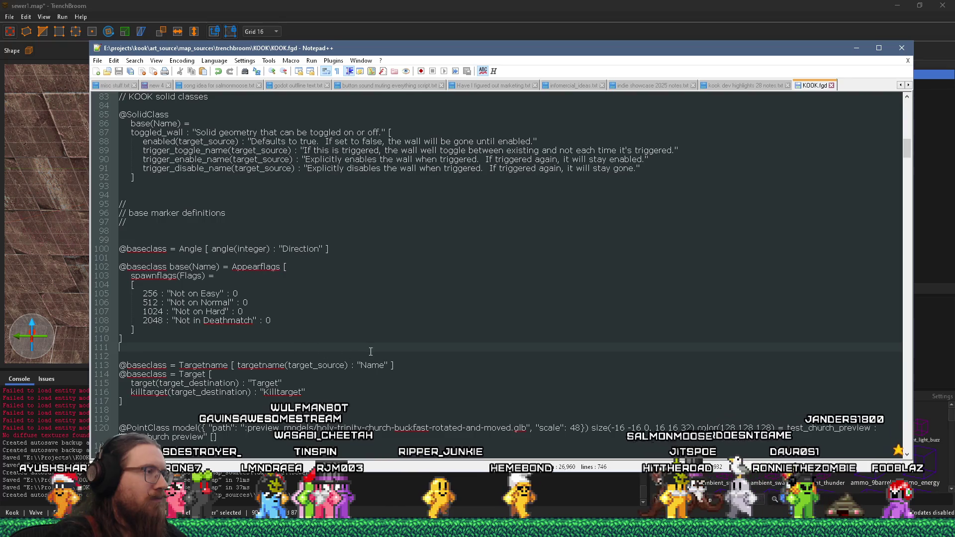
pyautogui.scroll(-1, 393, 348)
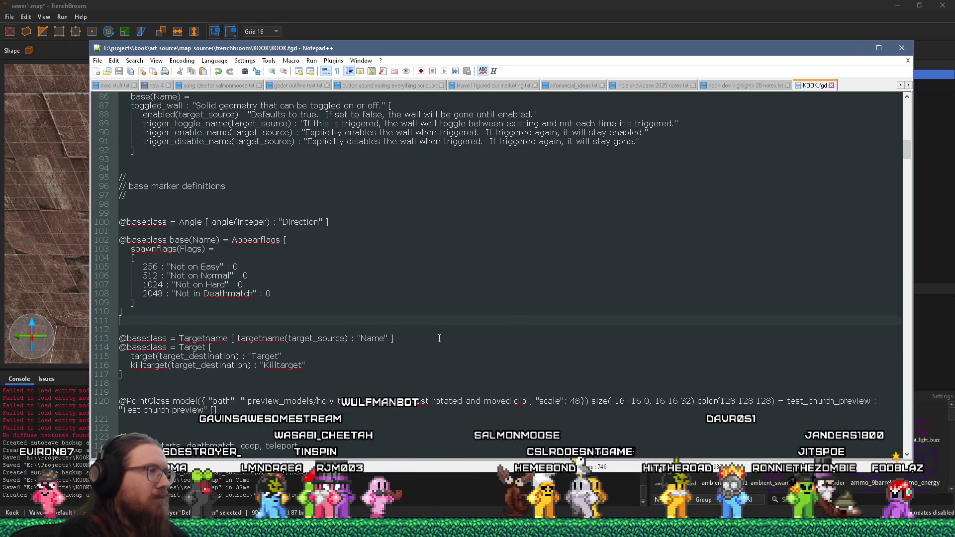
pyautogui.press('Return')
# Declare a SolidCompileFlags base class whose _phong key enables phong (smooth) shading when set to 1
pyautogui.write('basec')
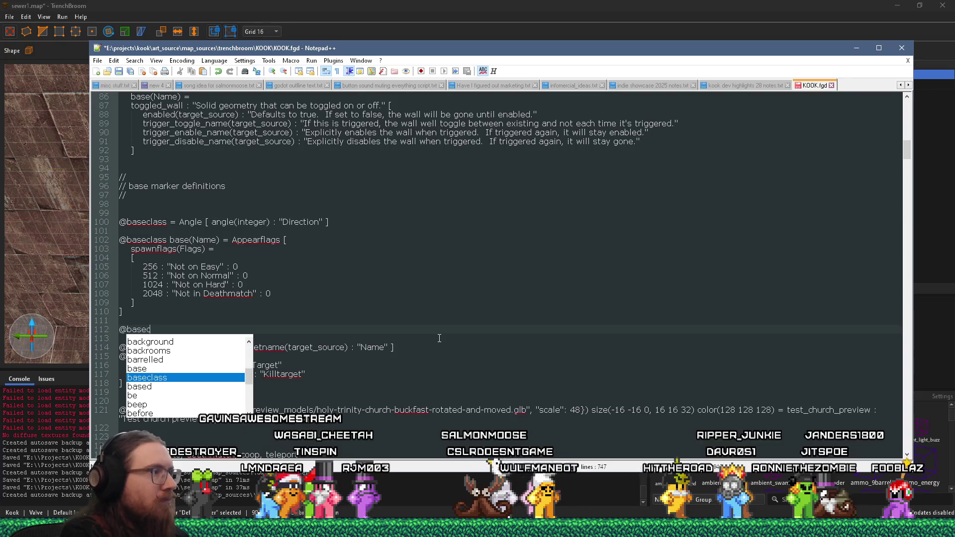
pyautogui.write('lass base')
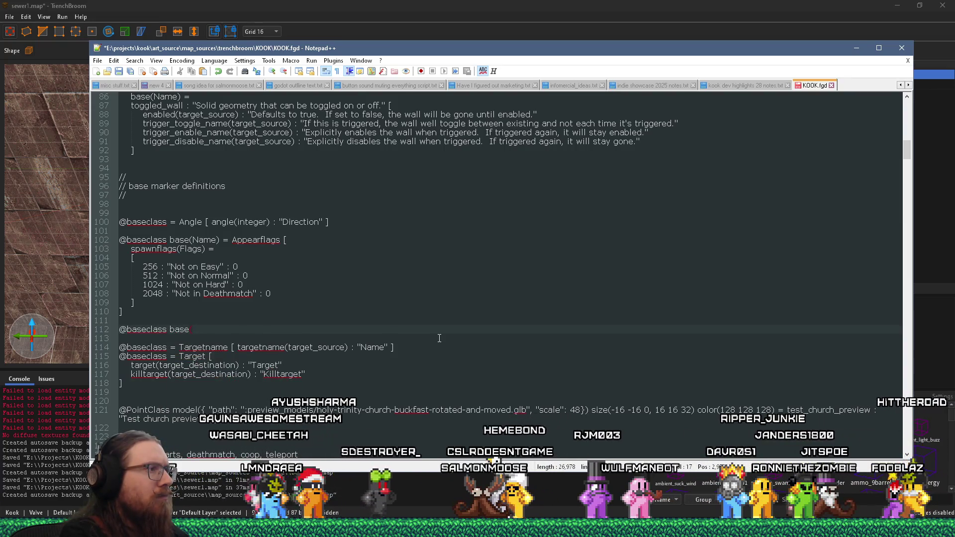
pyautogui.write('(Name) =')
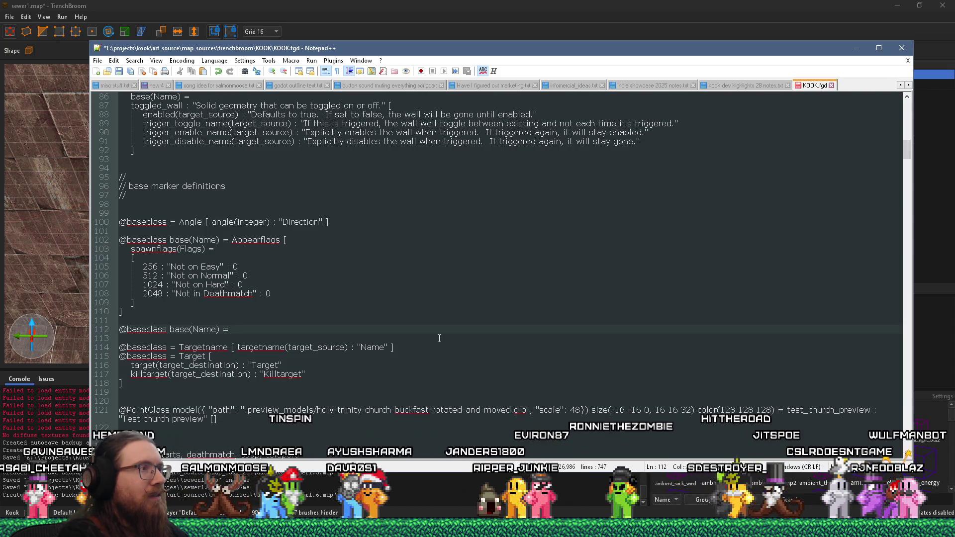
pyautogui.write('C')
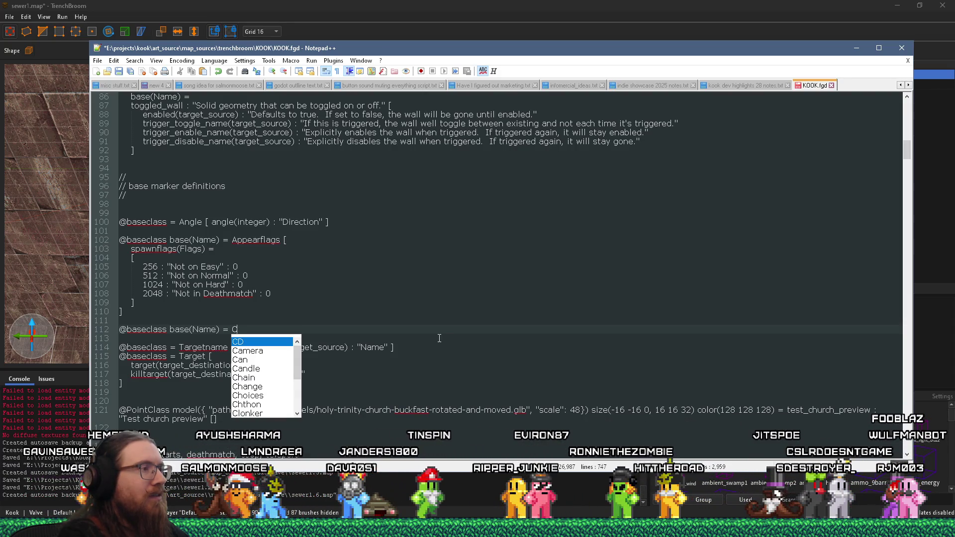
pyautogui.press('BackSpace')
pyautogui.write('Sol')
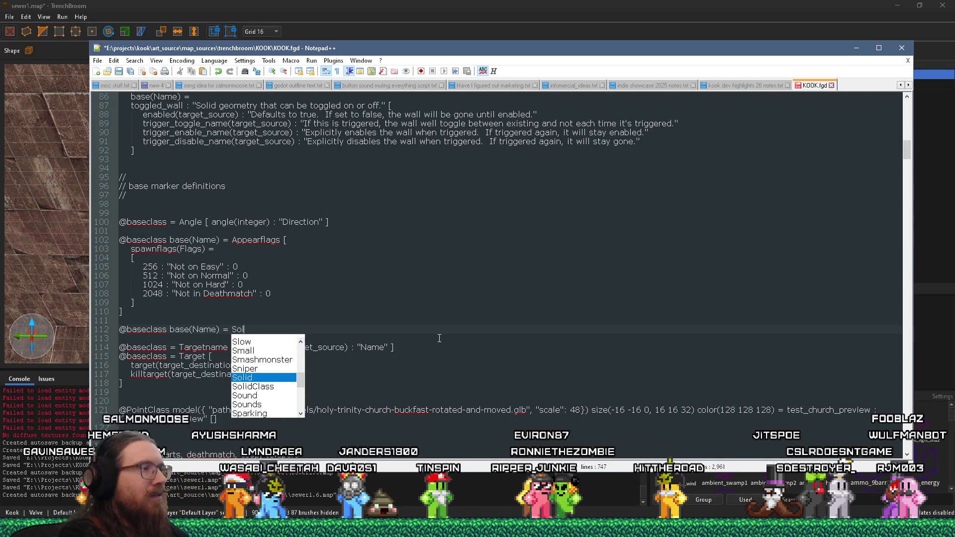
pyautogui.write('idCompileFlags ')
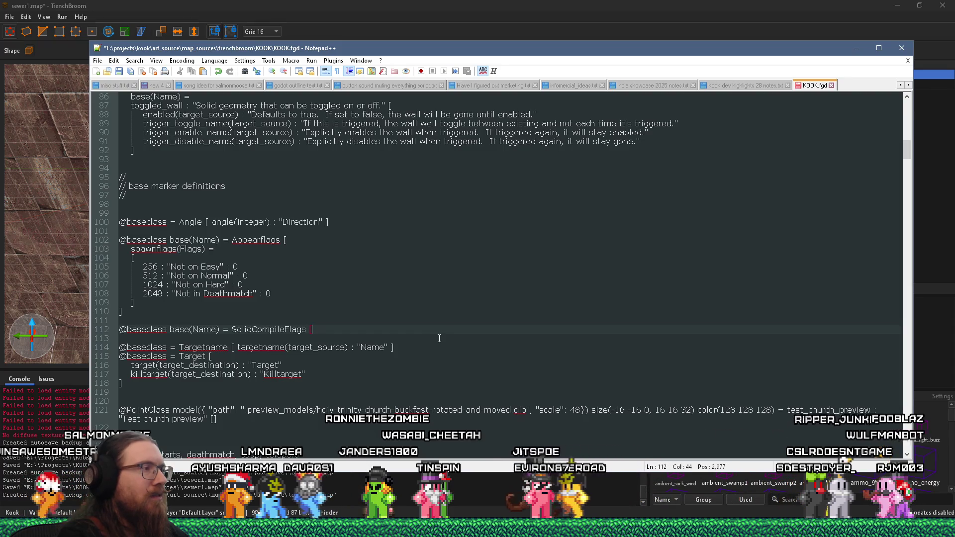
pyautogui.write('[')
pyautogui.press('Return')
pyautogui.press('Tab')
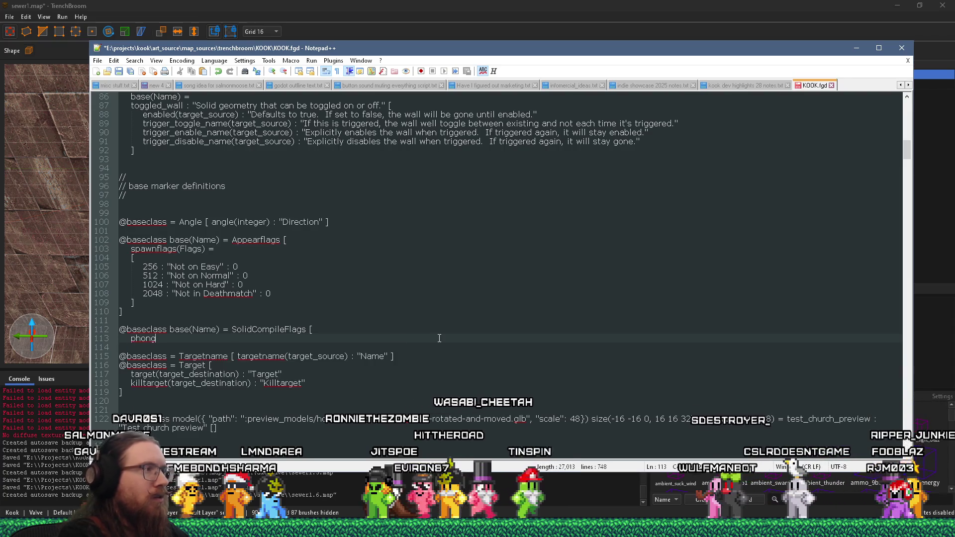
pyautogui.press('Home')
pyautogui.write('_')
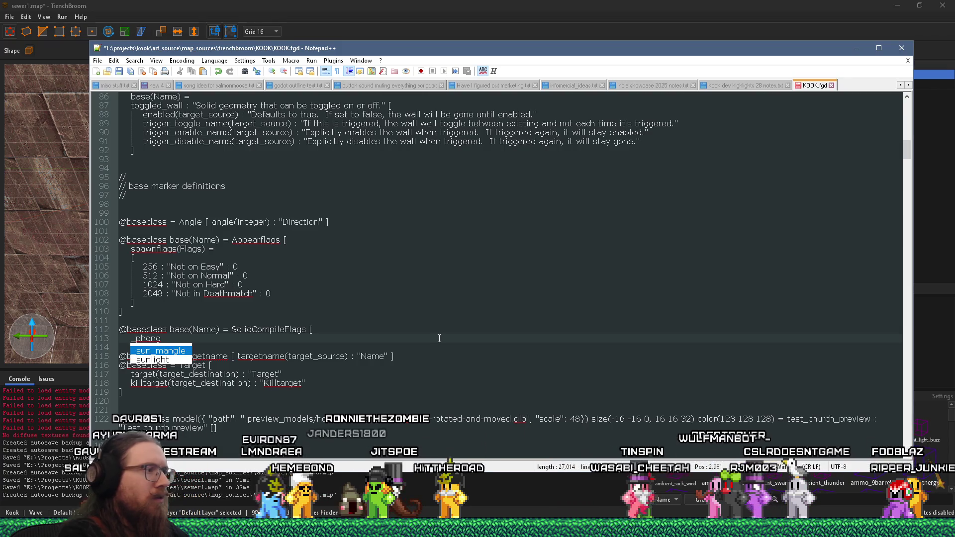
pyautogui.press('End')
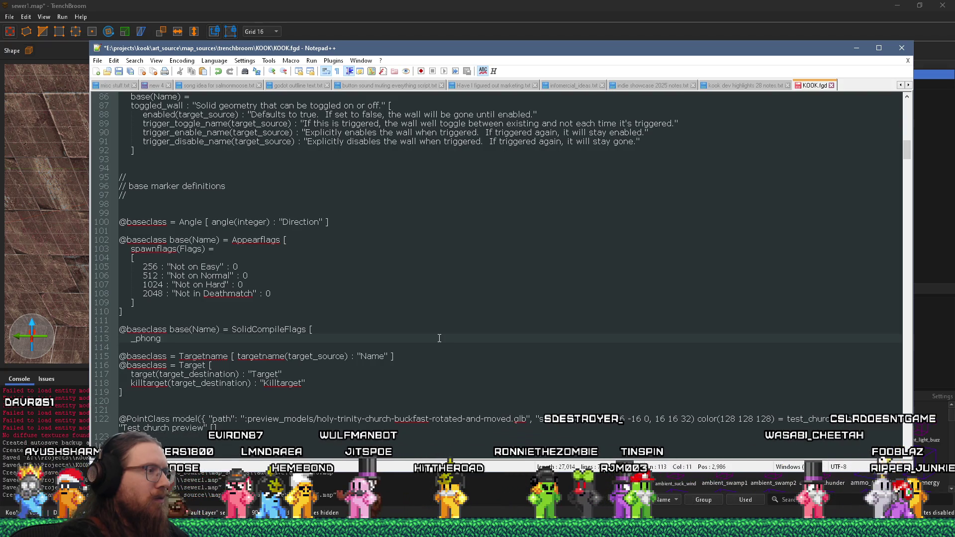
pyautogui.write('(String')
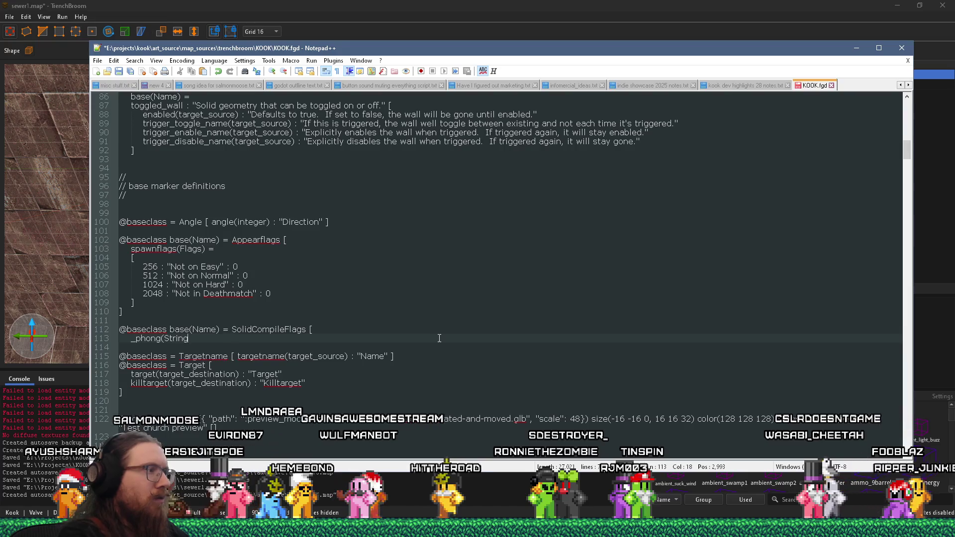
pyautogui.write(') :')
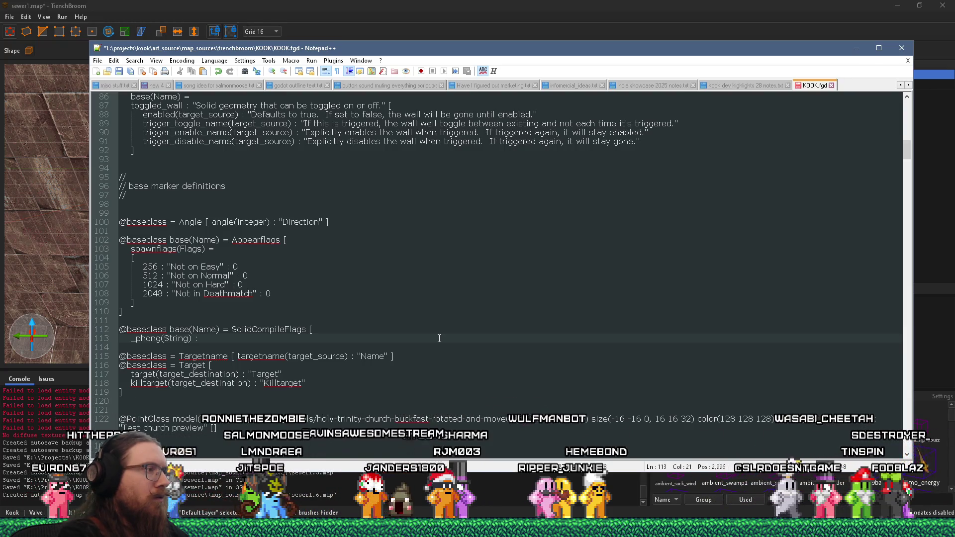
pyautogui.write(' "If set to')
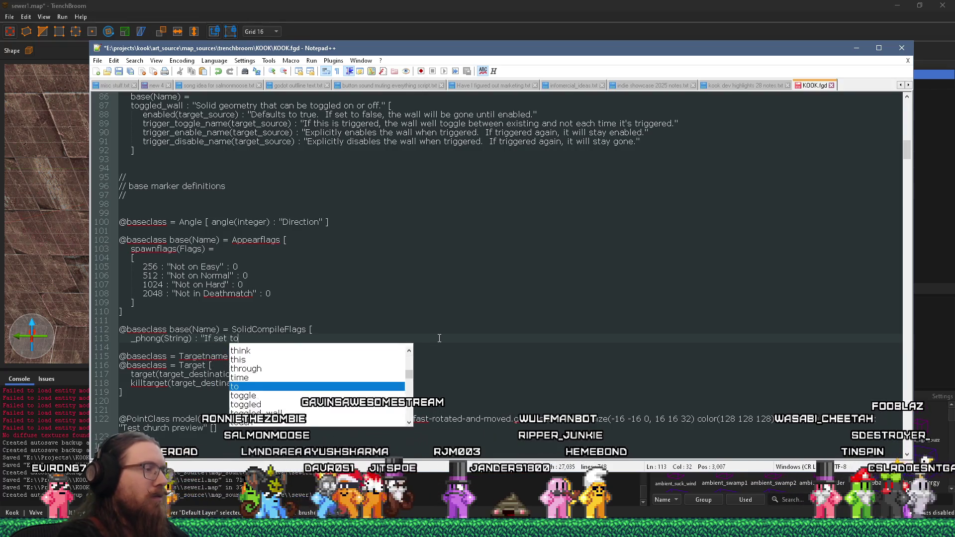
pyautogui.write(' 1, enabl')
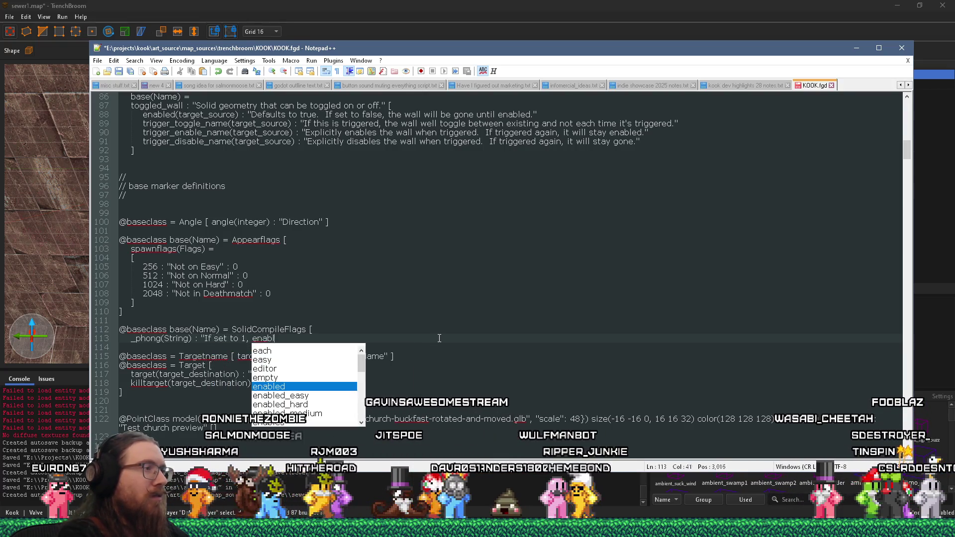
pyautogui.write('e phong ')
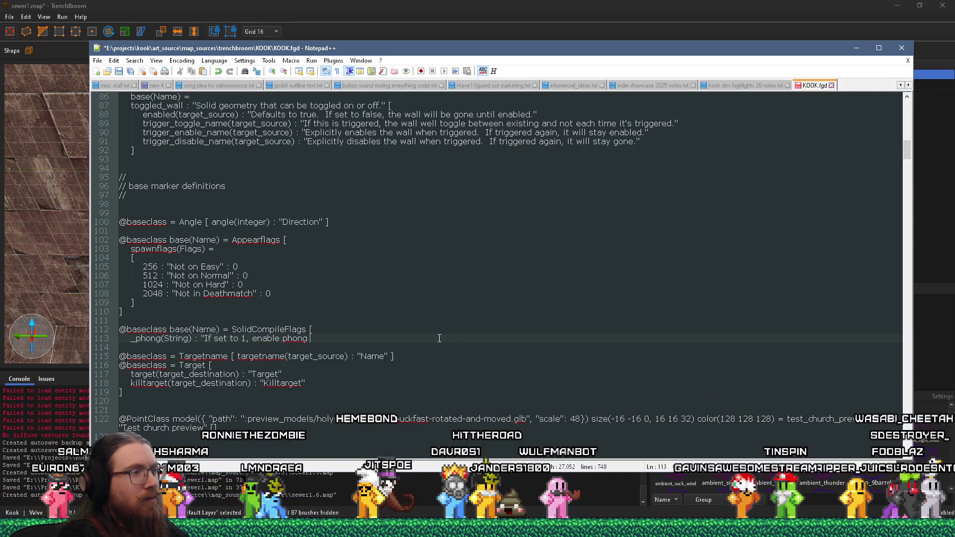
pyautogui.write('(smooth) shading')
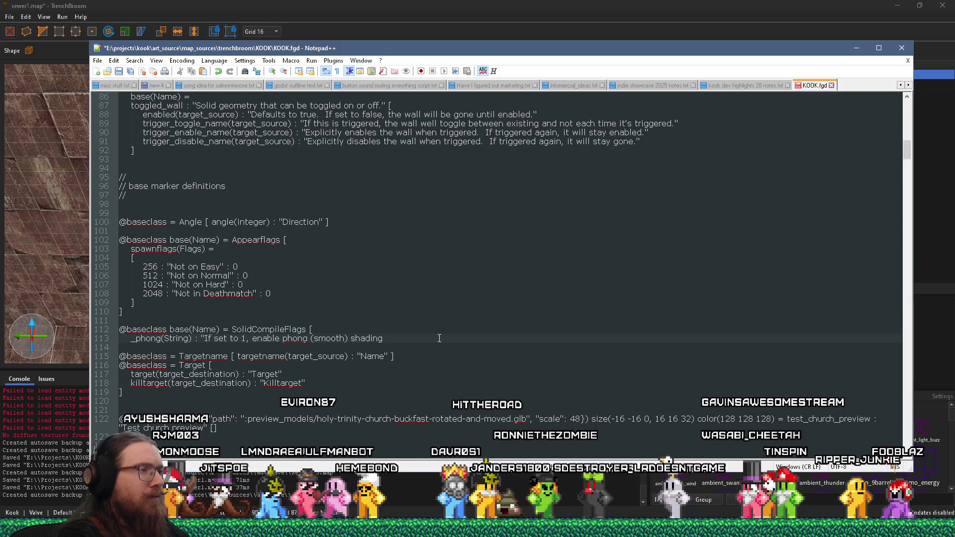
pyautogui.write('."')
# Start a _phong_angle line below _phong and scroll through the file to review it
pyautogui.press('Return')
pyautogui.write('_')
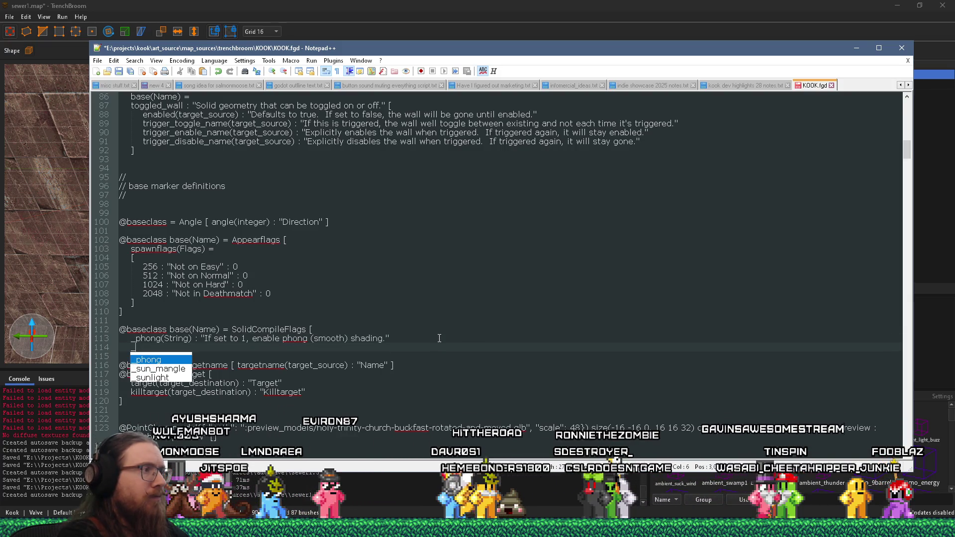
pyautogui.write('phong_angle')
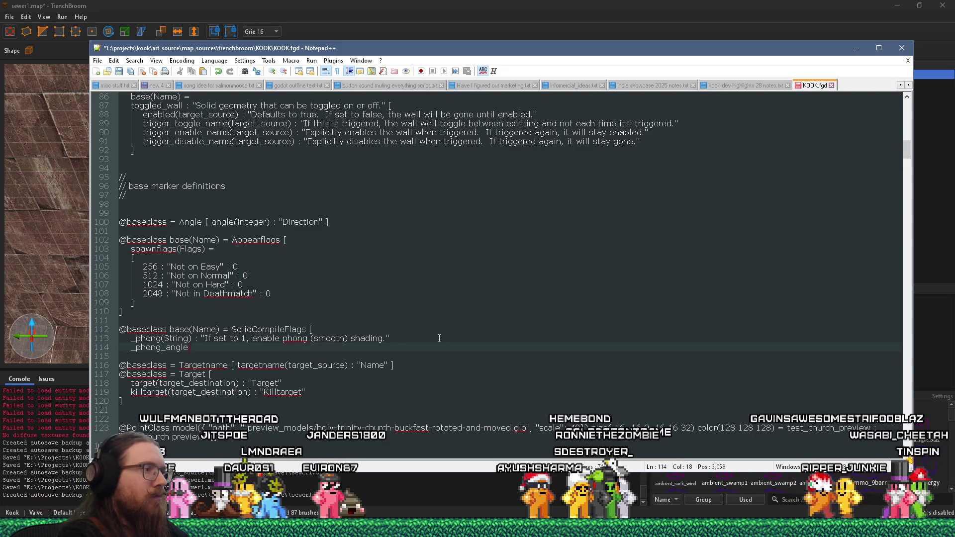
pyautogui.scroll(17, 440, 338)
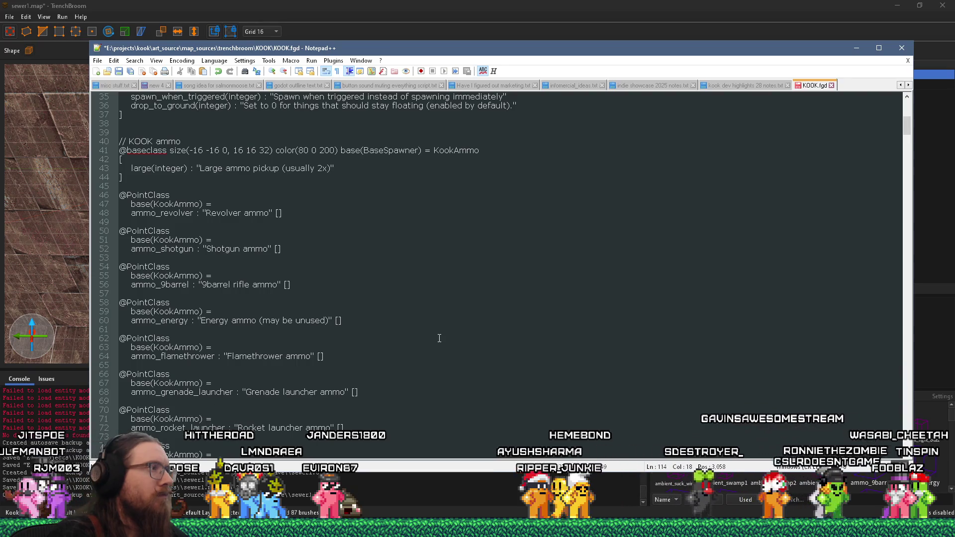
pyautogui.scroll(9, 439, 338)
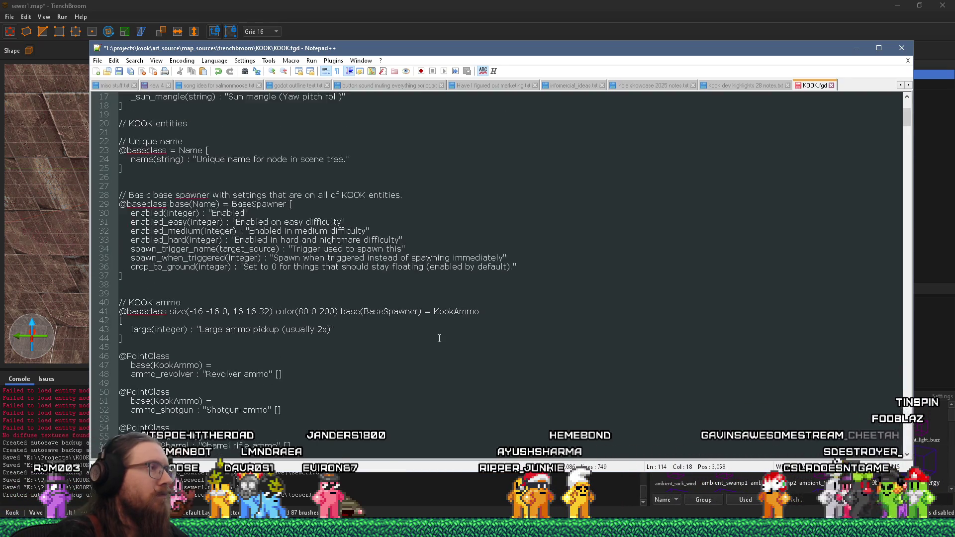
pyautogui.scroll(3, 439, 339)
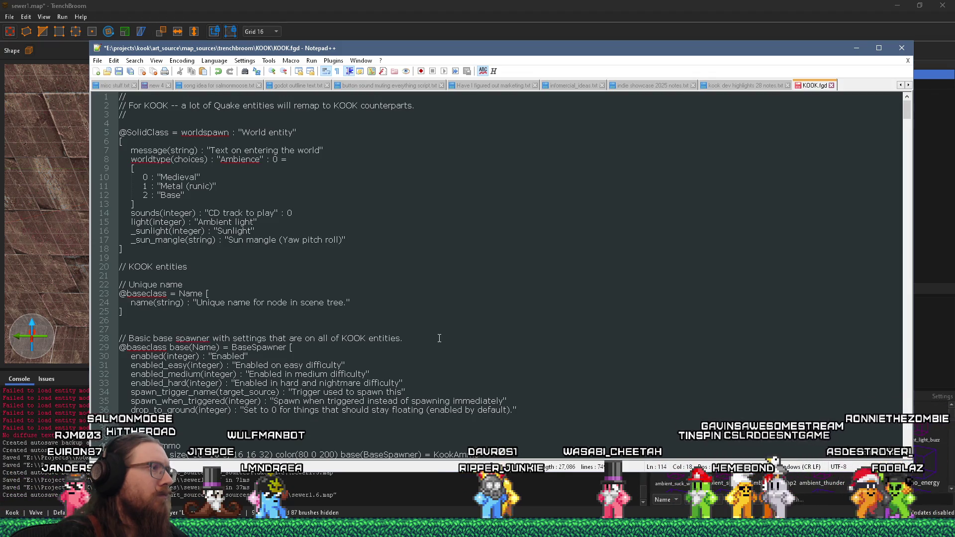
pyautogui.scroll(-12, 439, 338)
pyautogui.scroll(-9, 434, 331)
pyautogui.write('_phong_angle(')
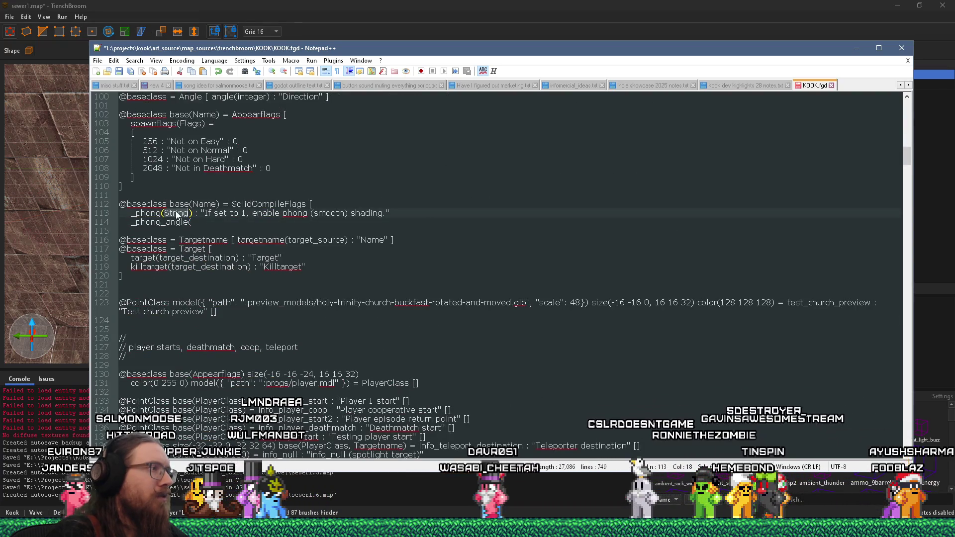
# Change the _phong key's type from String to integer
pyautogui.doubleClick(175, 213)
pyautogui.write('integer')
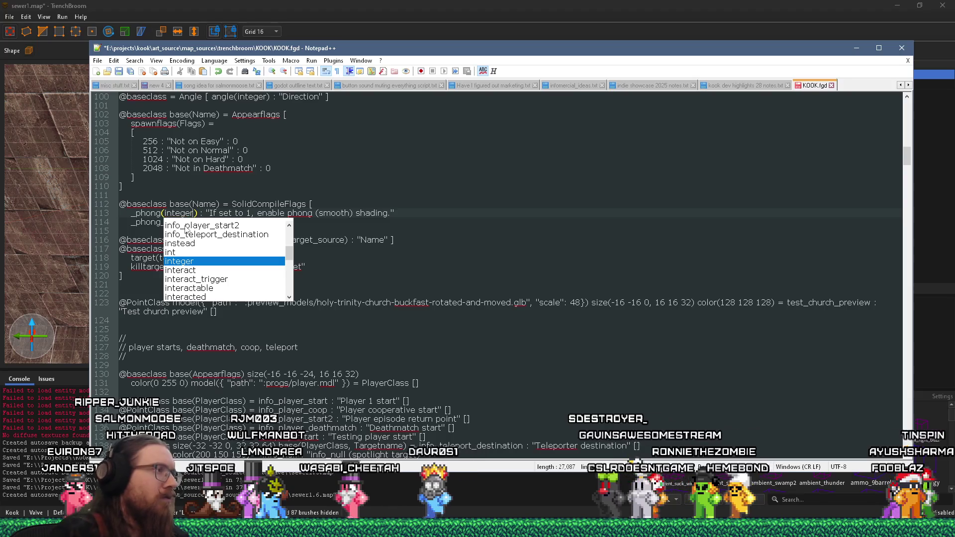
pyautogui.press('Escape')
pyautogui.press('Down')
pyautogui.press('End')
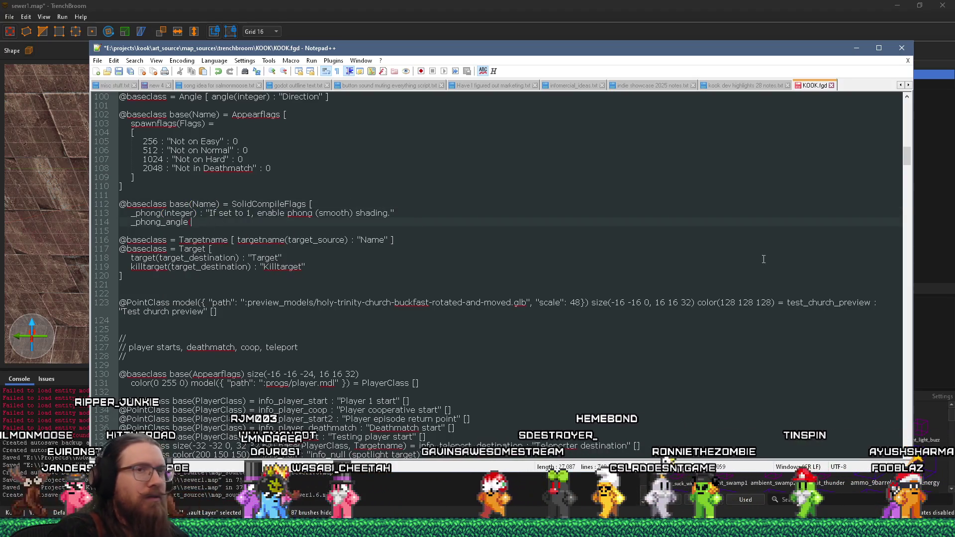
# Make _phong_angle an integer described as "Angle, in degrees, to phong shade. Default is"
pyautogui.scroll(8, 884, 232)
pyautogui.moveTo(907, 149); pyautogui.dragTo(906, 115)
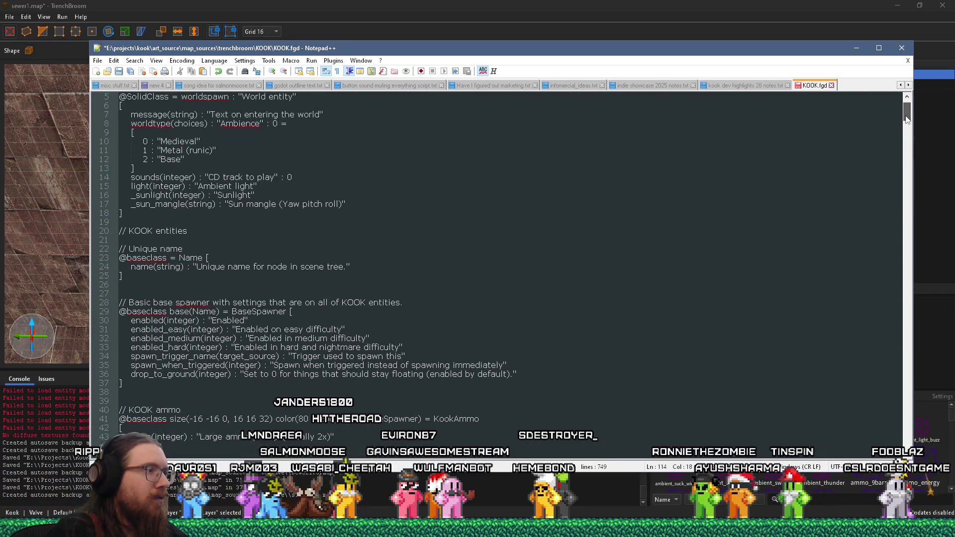
pyautogui.scroll(-9, 788, 171)
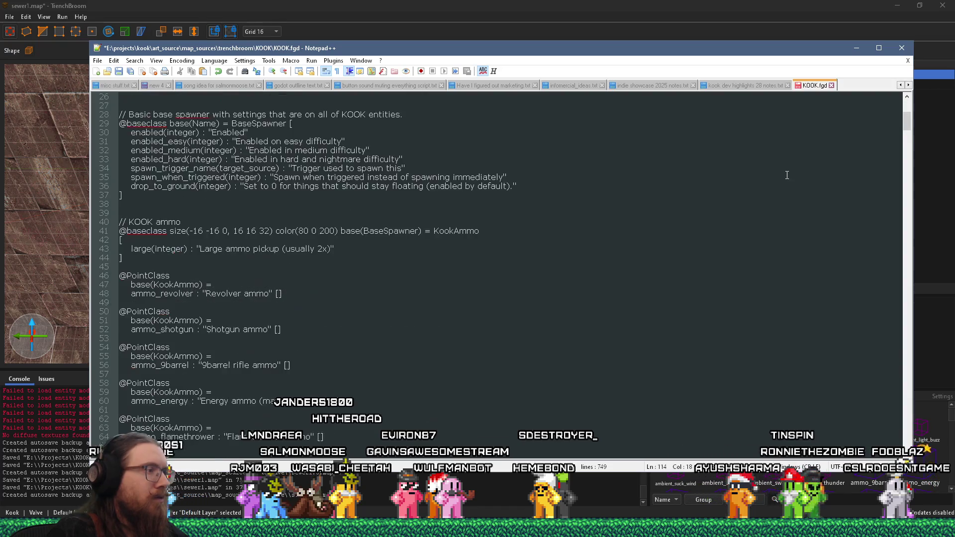
pyautogui.write('integer')
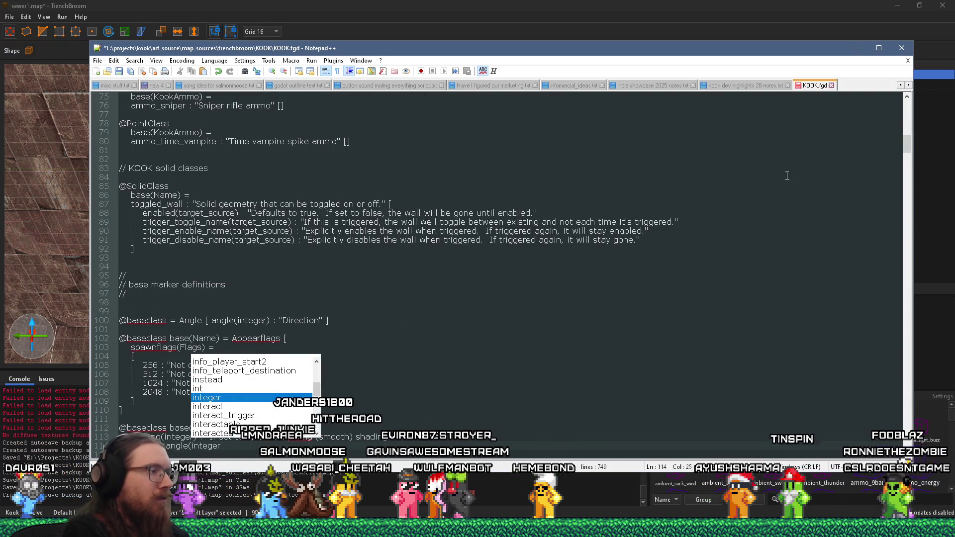
pyautogui.press('Return')
pyautogui.write(') : ')
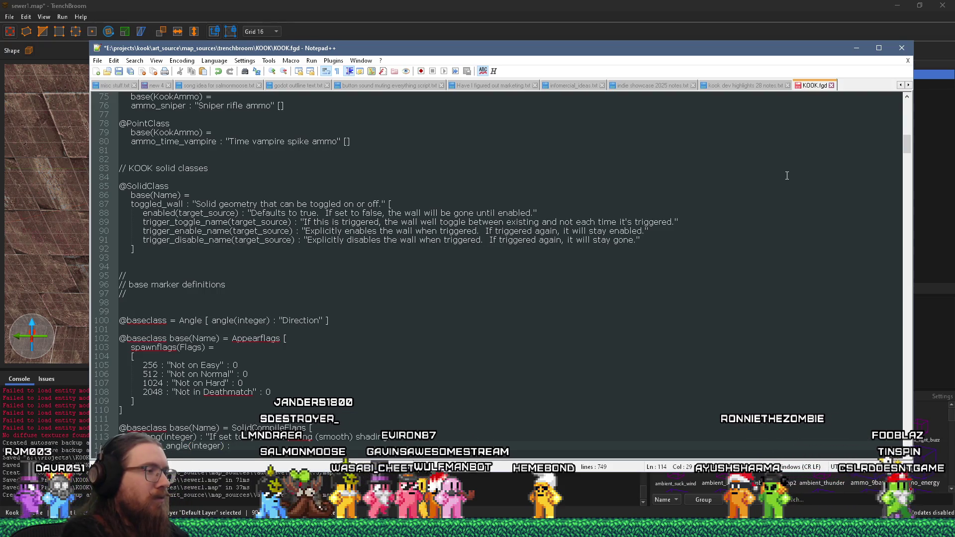
pyautogui.write('"Angle, in degrees')
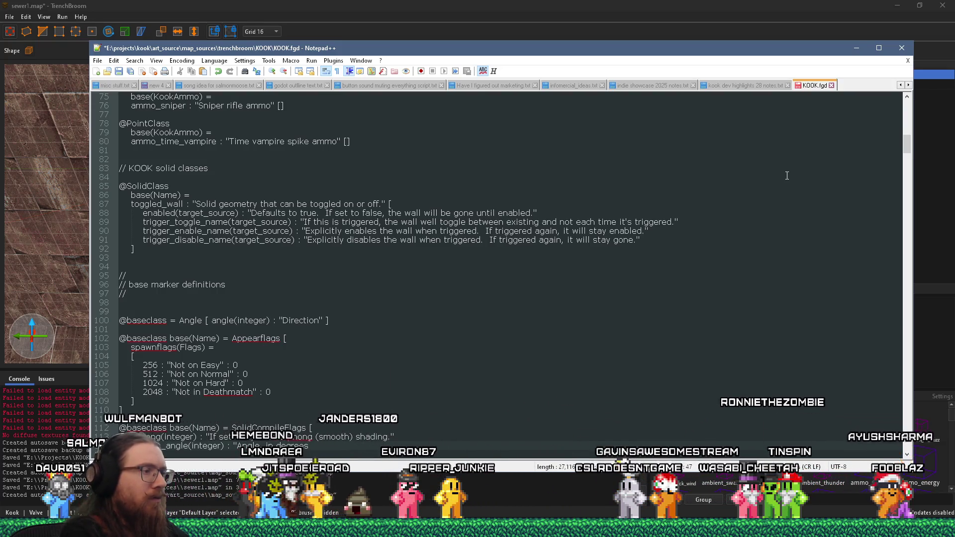
pyautogui.write(', to phong s')
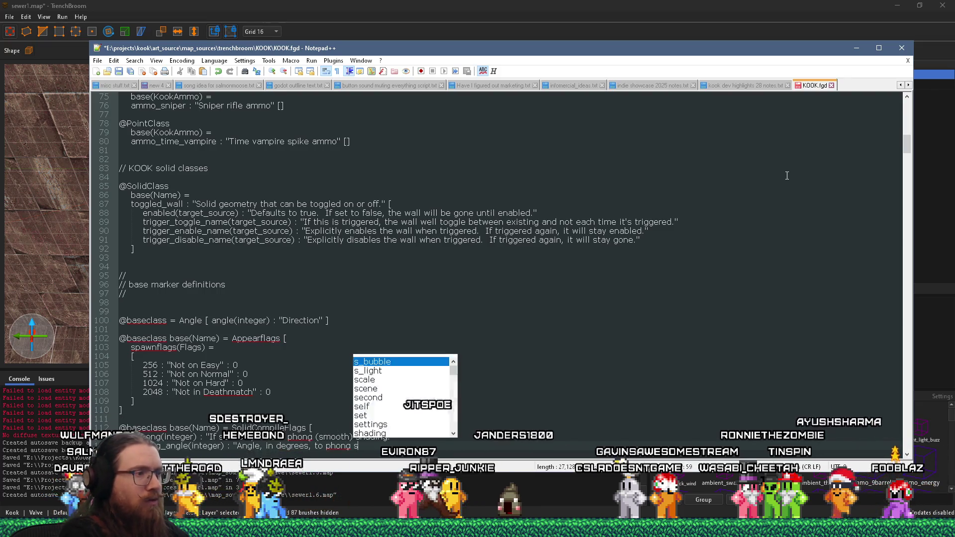
pyautogui.write('hade.  Default')
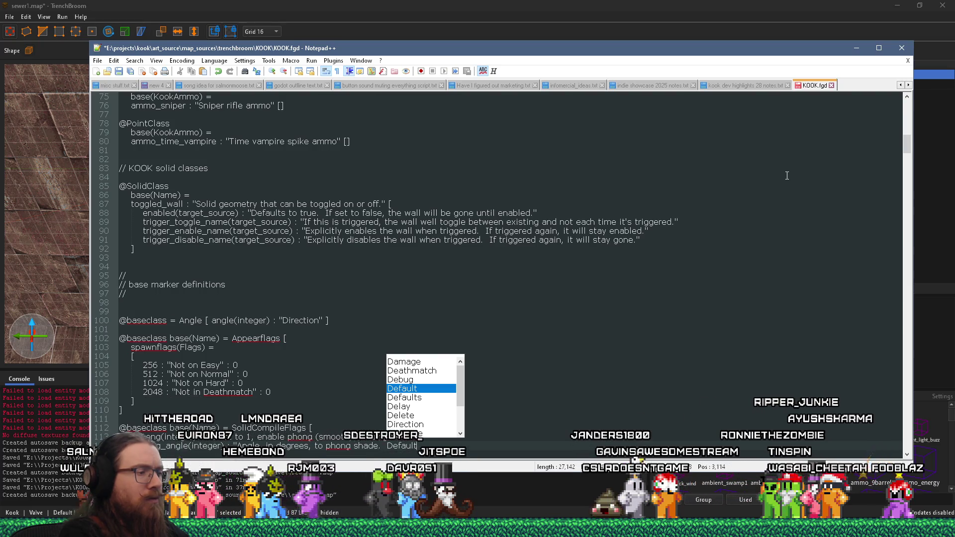
pyautogui.write(' is 44')
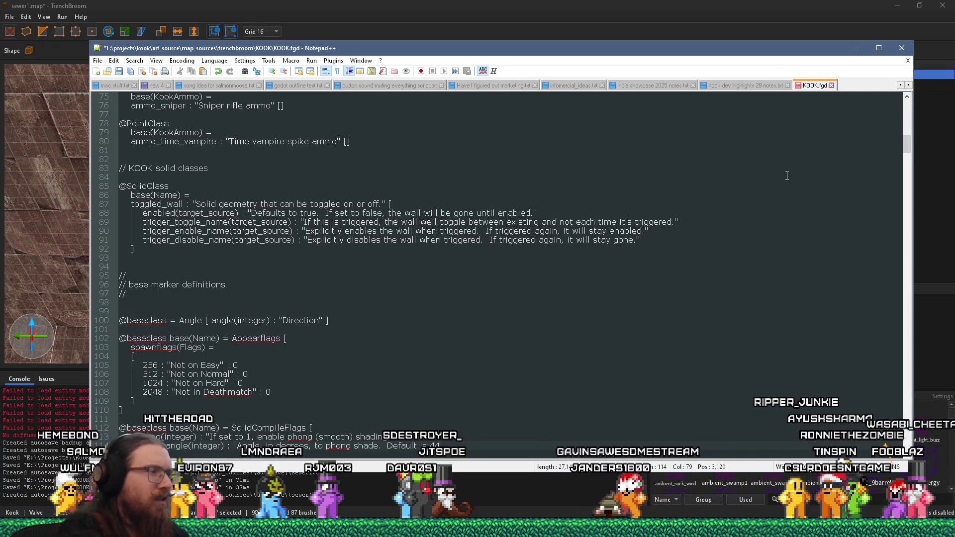
pyautogui.press('super+1')
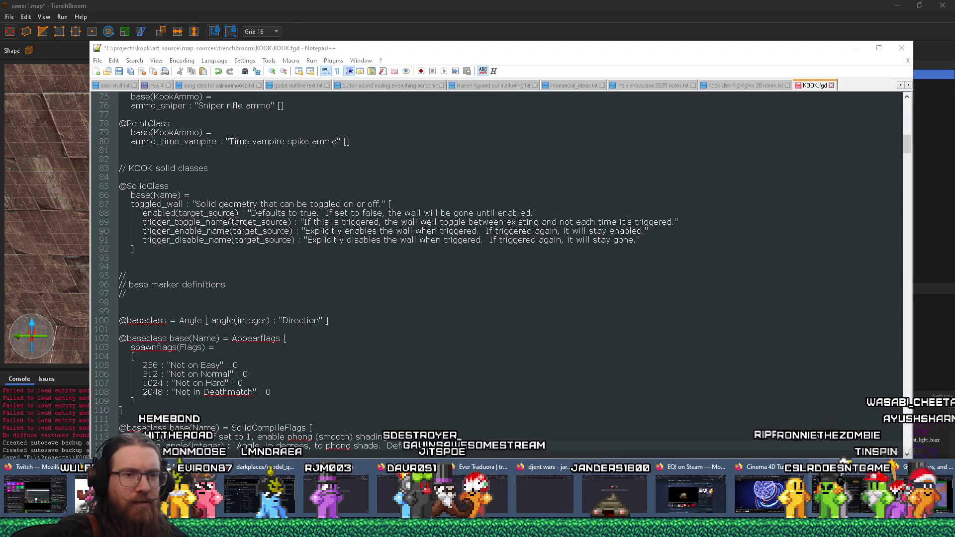
# Search the web for "_phong_angle" and find it in the ericw-tools LIGHT manual
pyautogui.press('super+1')
pyautogui.click(927, 25)
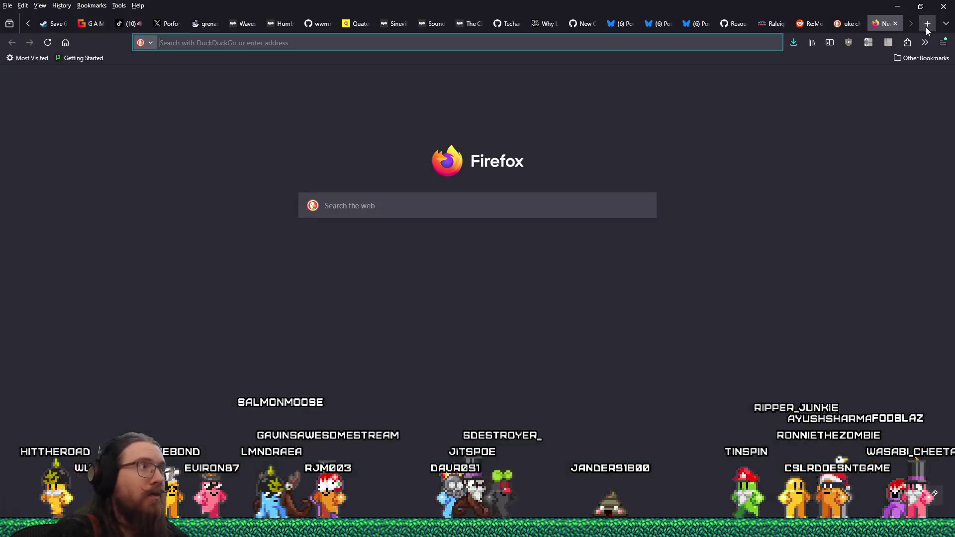
pyautogui.write('_phong_angle"')
pyautogui.press('Home')
pyautogui.write('"')
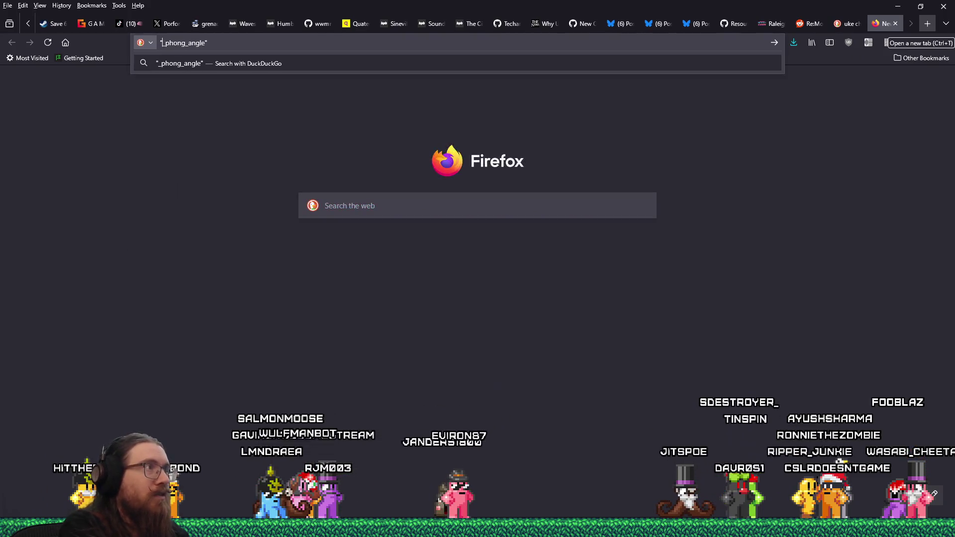
pyautogui.press('Return')
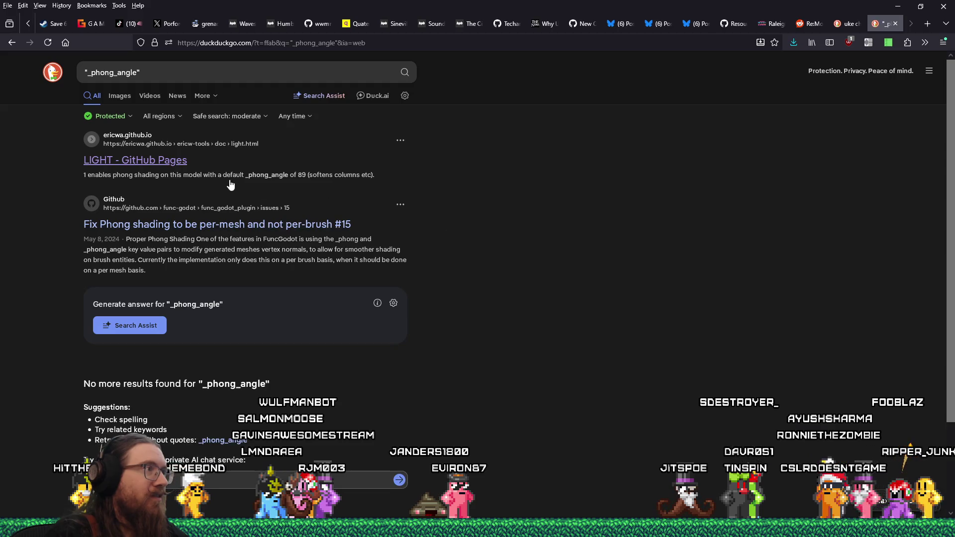
pyautogui.click(165, 170)
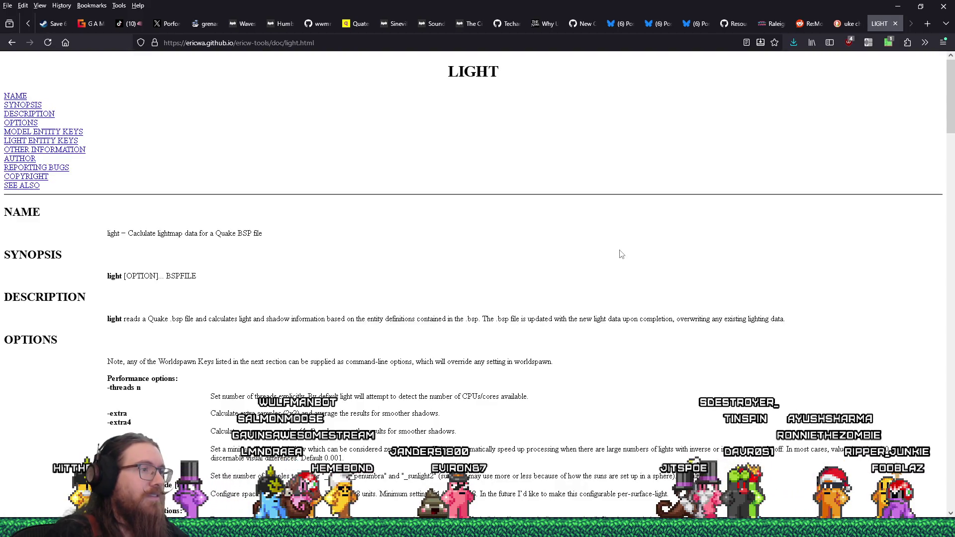
pyautogui.hotkey('ctrl', 'f')
pyautogui.write('phong_angle')
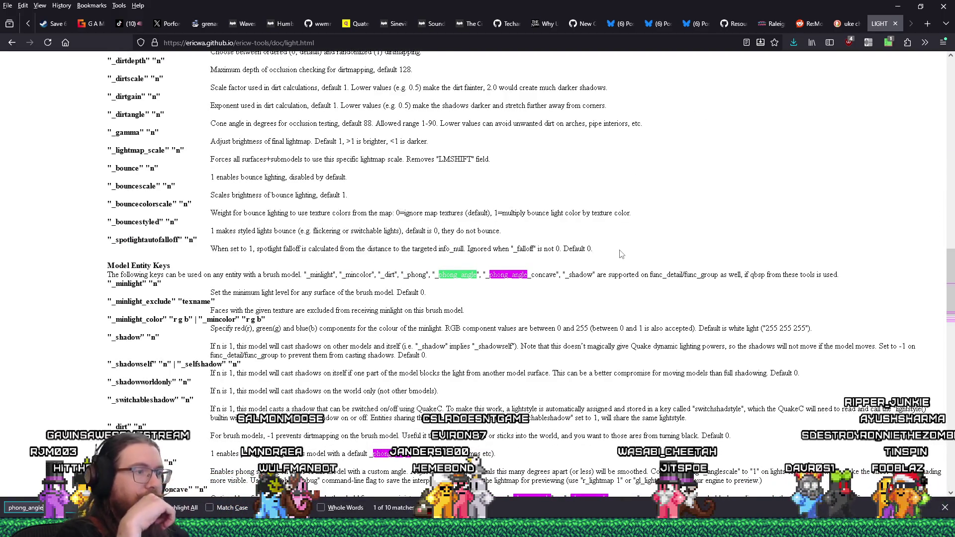
pyautogui.hotkey('alt', 'Tab')
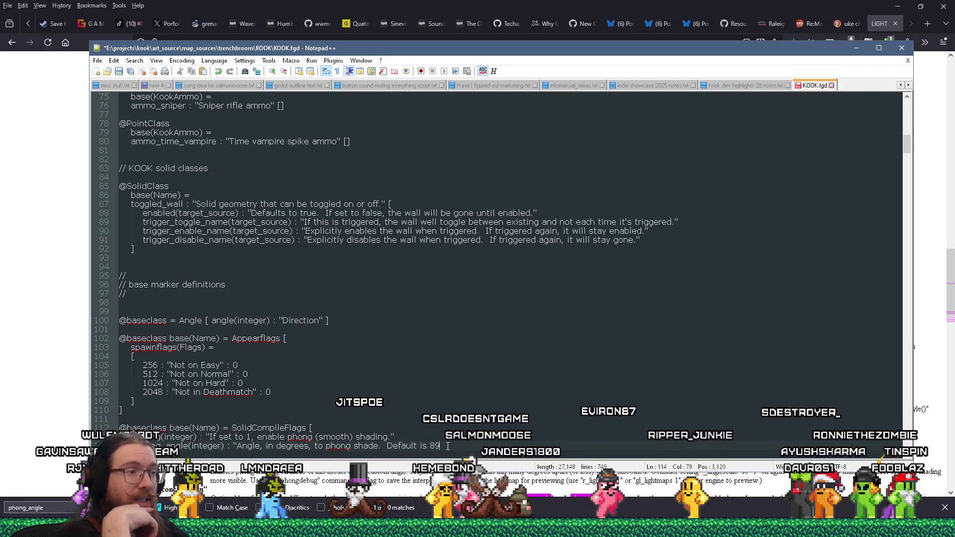
# Finish the _phong_angle description: anything shallower than 90 degrees will get phong shaded
pyautogui.write('to any sho')
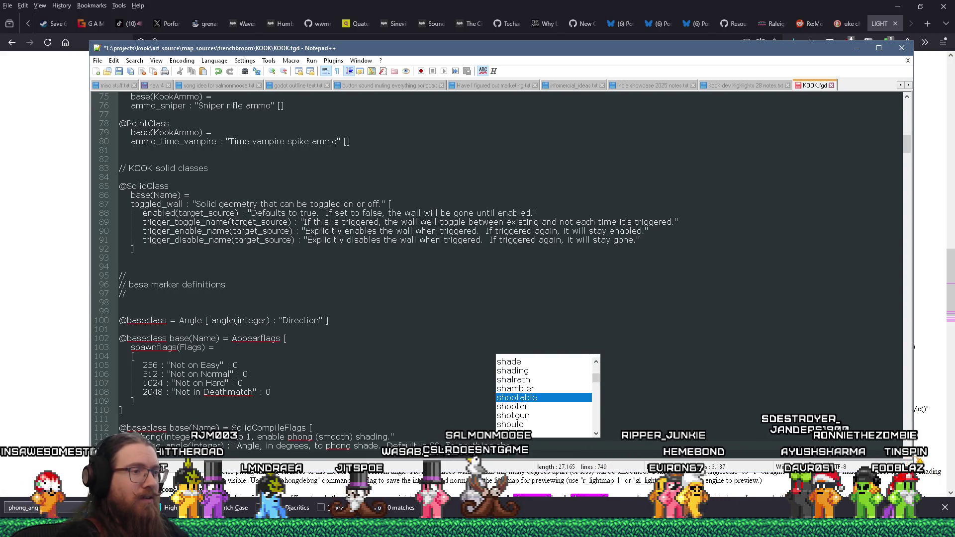
pyautogui.write('allower than')
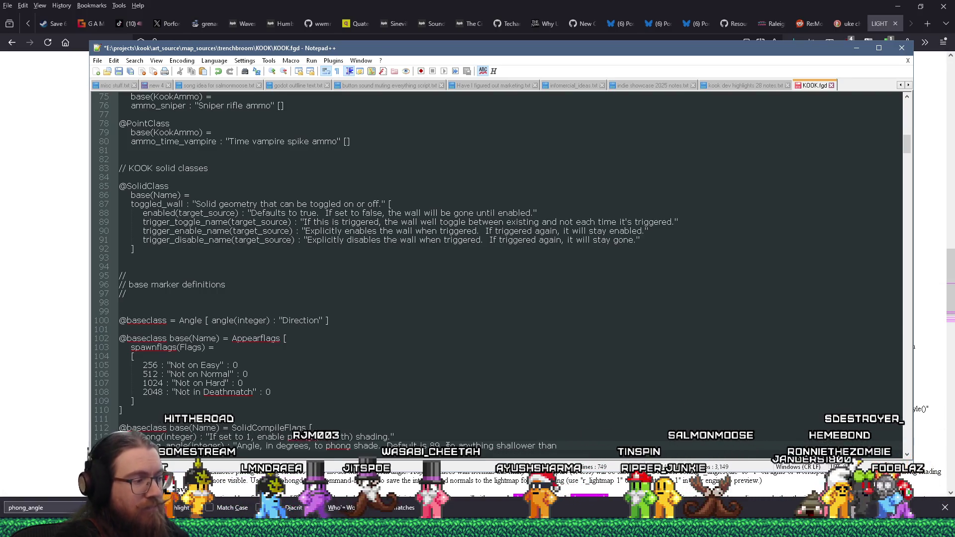
pyautogui.write('90 degrees will get phong sha')
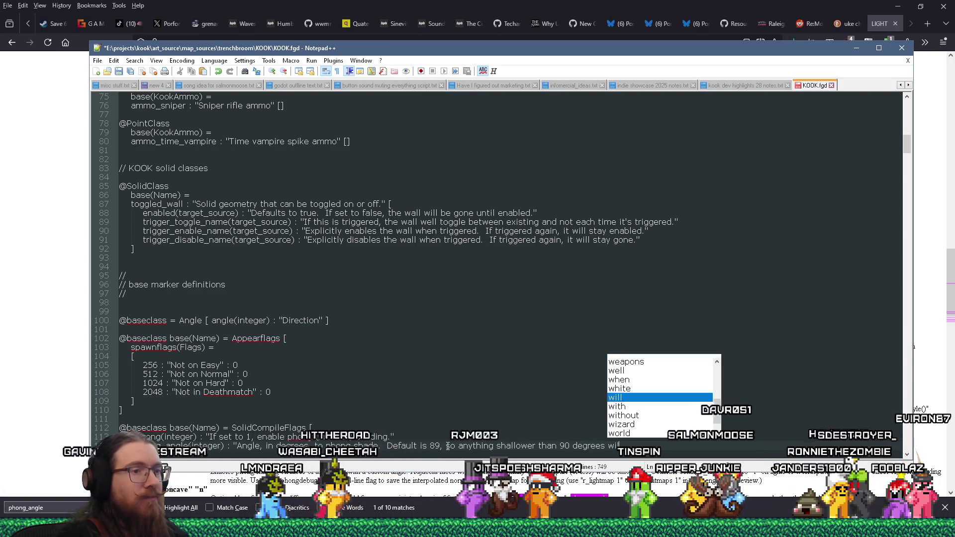
pyautogui.write('ded.')
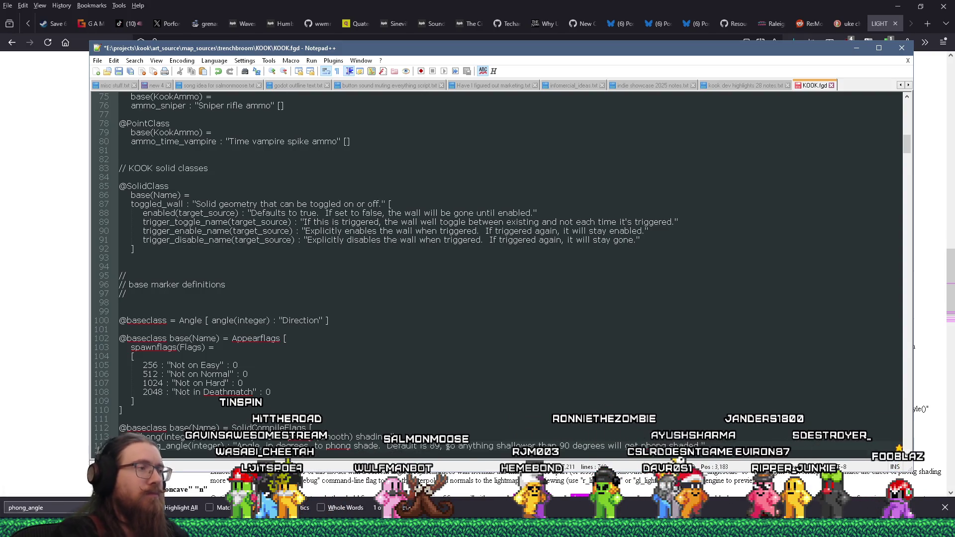
pyautogui.scroll(-3, 417, 338)
pyautogui.press('Return')
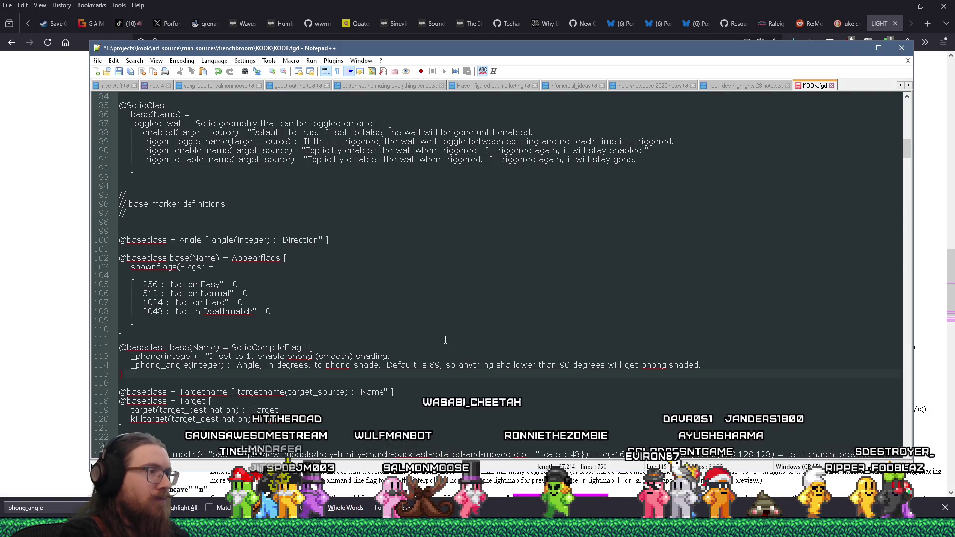
pyautogui.rightClick(270, 348)
pyautogui.click(374, 209)
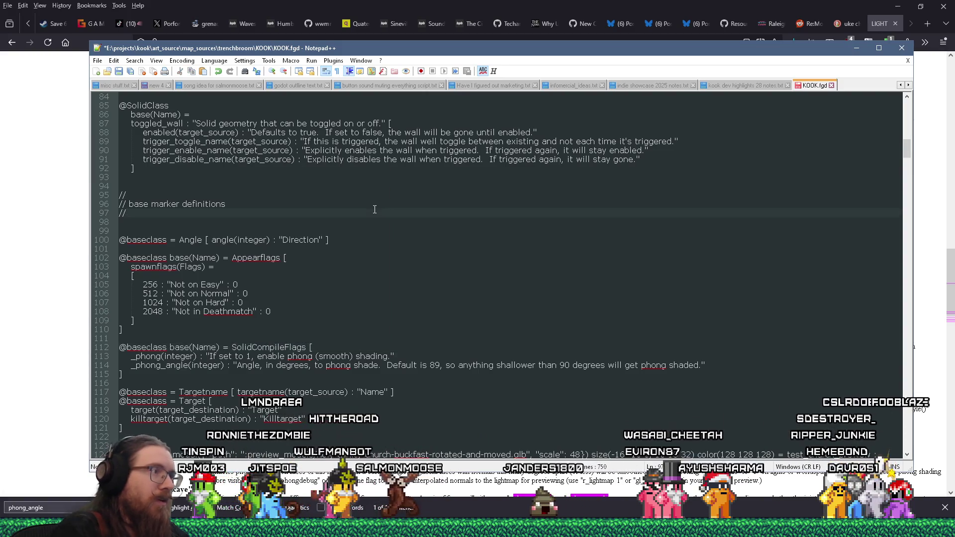
pyautogui.hotkey('ctrl', 'f')
# Add base(SolidCompileFlags) to func_group and the four func_detail solid classes
pyautogui.write('func_gr')
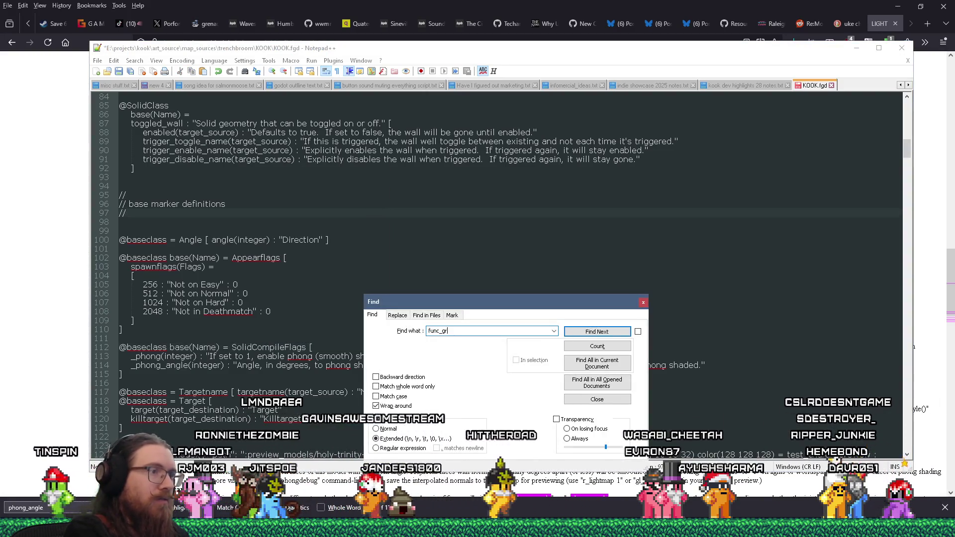
pyautogui.press('Return')
pyautogui.press('Escape')
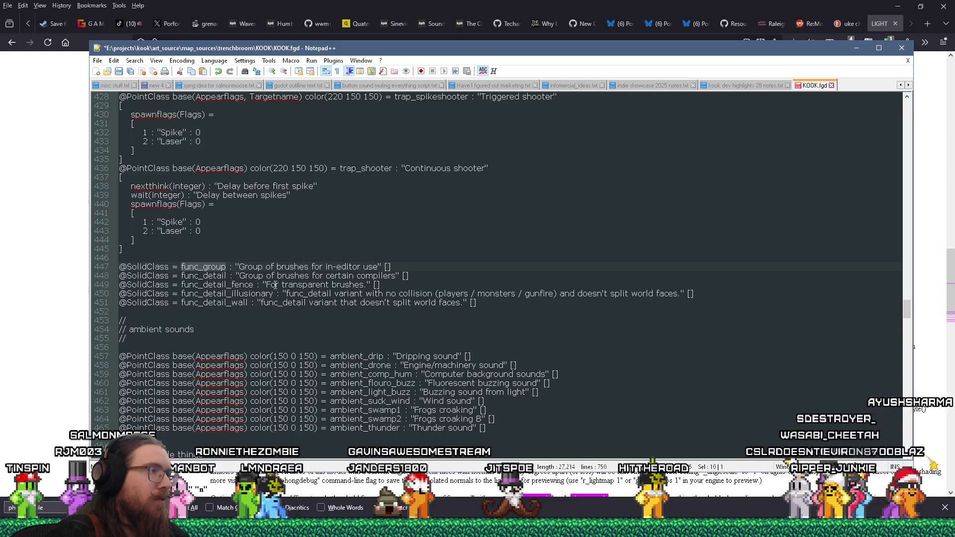
pyautogui.scroll(3, 295, 292)
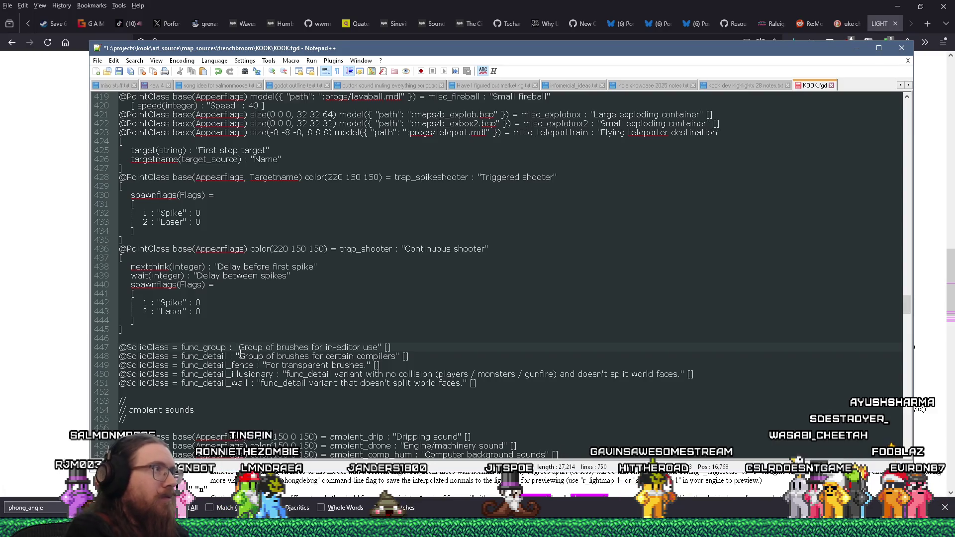
pyautogui.write('base')
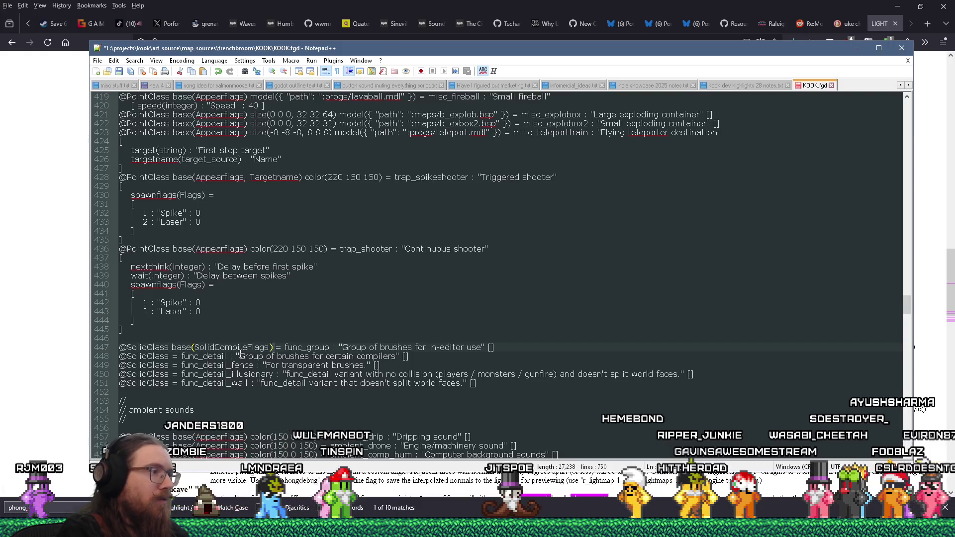
pyautogui.hotkey('ctrl', 'shift', 'Left')
pyautogui.hotkey('ctrl', 'shift', 'Left')
pyautogui.hotkey('ctrl', 'shift', 'Left')
pyautogui.hotkey('ctrl', 'c')
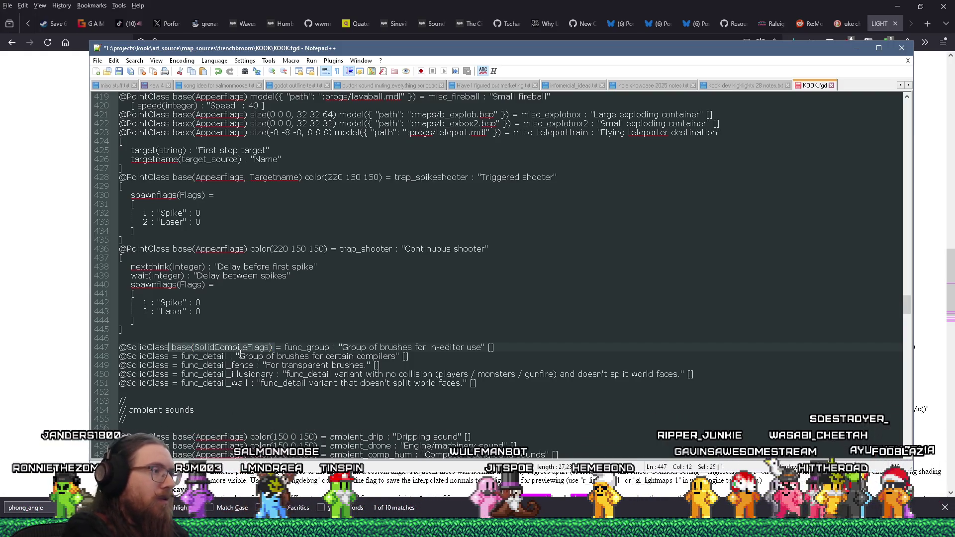
pyautogui.click(171, 355)
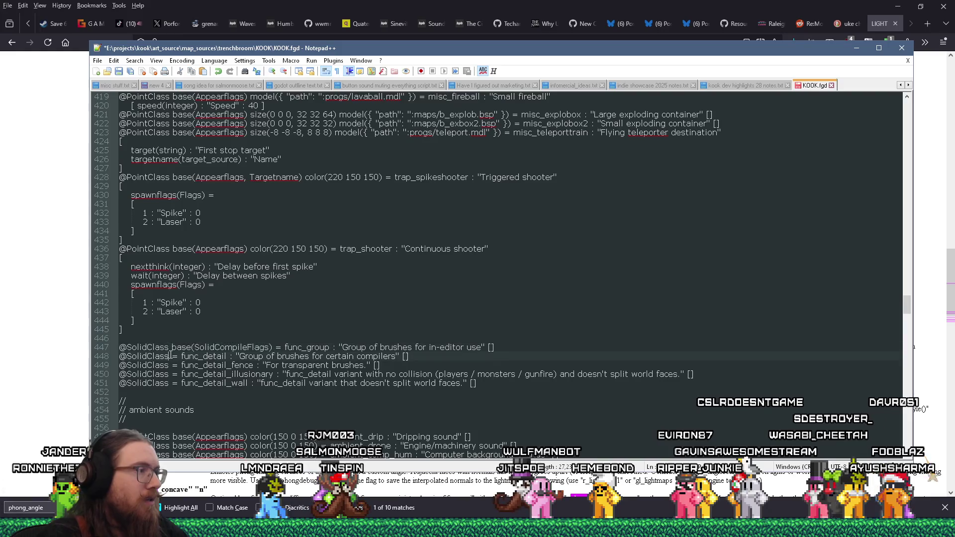
pyautogui.hotkey('ctrl', 'v')
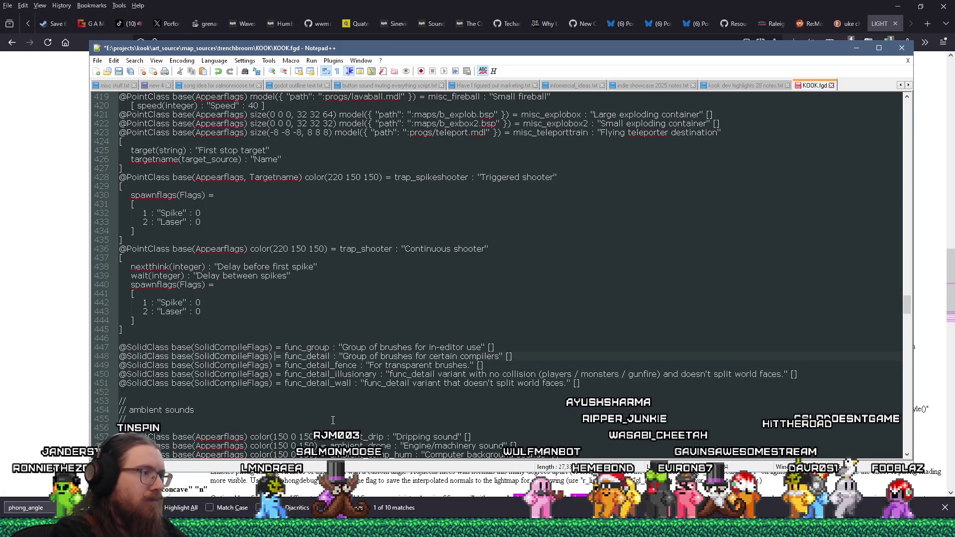
pyautogui.press('Delete')
pyautogui.write('=')
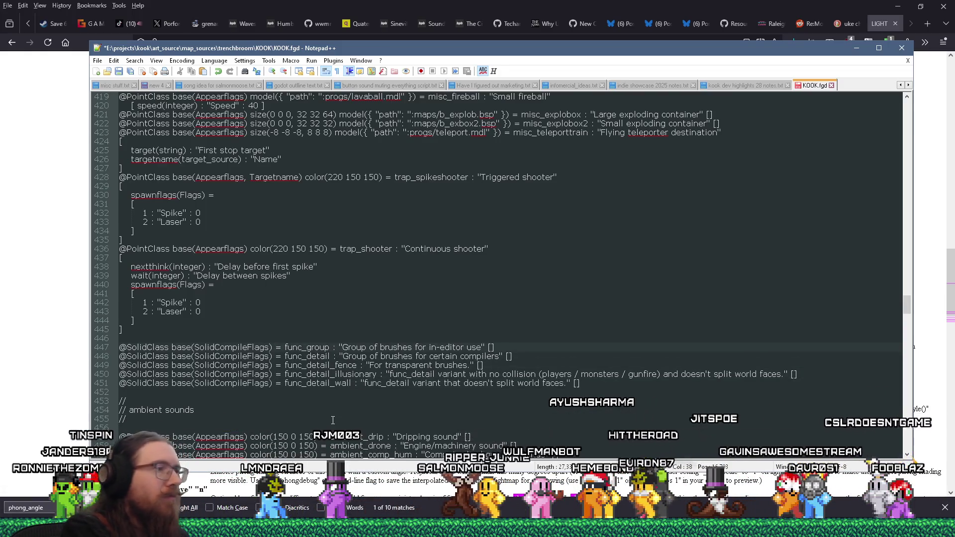
# Save KOOK.fgd and look over the edited class definitions
pyautogui.hotkey('ctrl', 's')
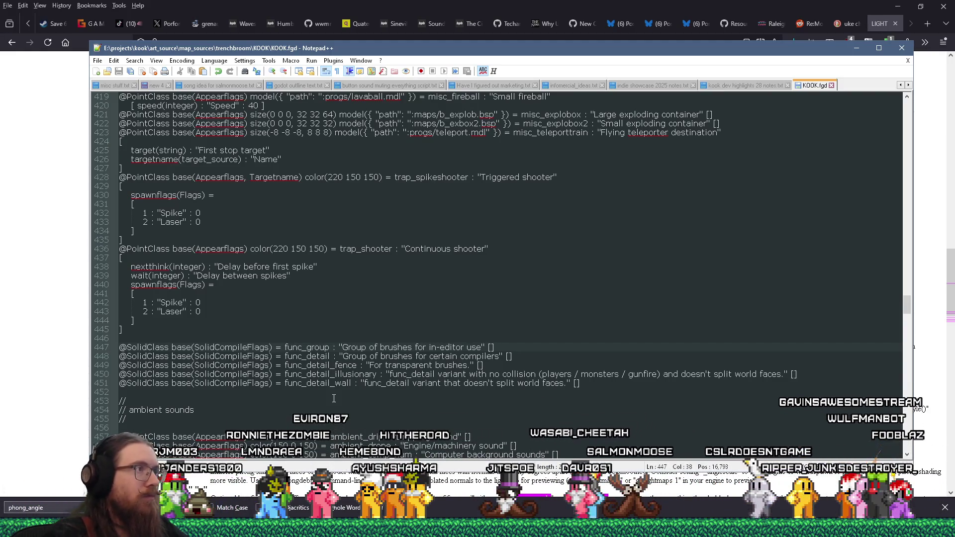
pyautogui.scroll(-14, 315, 351)
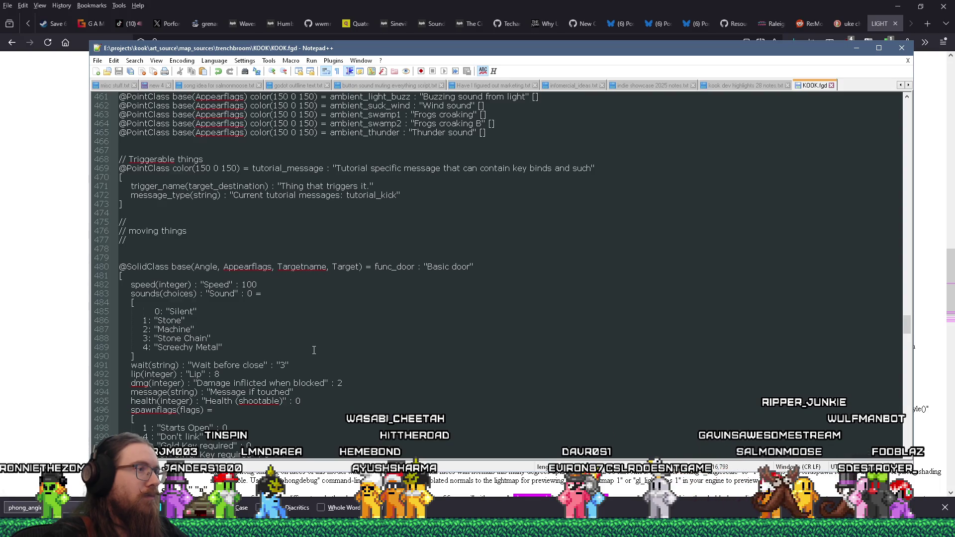
pyautogui.scroll(10, 314, 350)
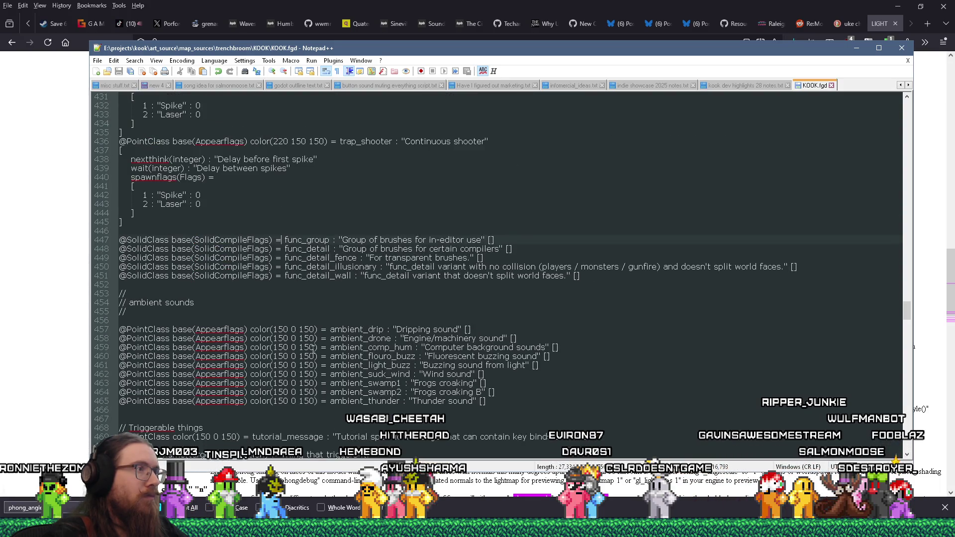
pyautogui.hotkey('alt', 'Tab')
pyautogui.press('Tab')
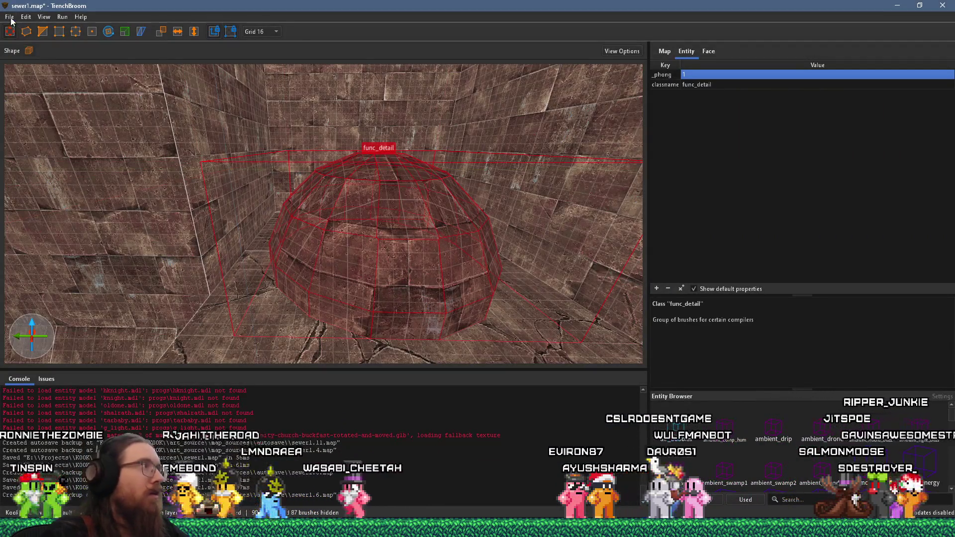
# Save sewer1.map, reload entity definitions, and check func_detail's new _phong_angle property
pyautogui.click(10, 16)
pyautogui.click(37, 66)
pyautogui.click(10, 16)
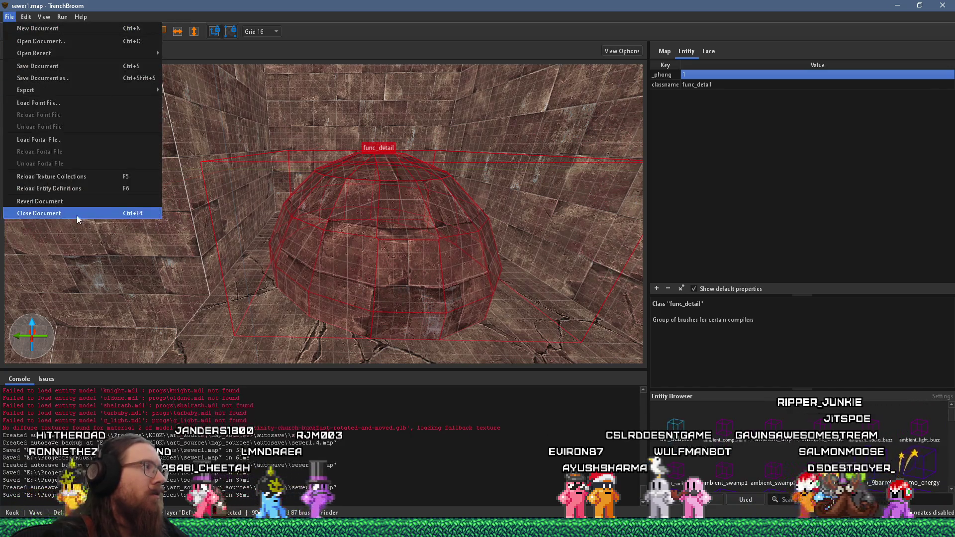
pyautogui.click(83, 189)
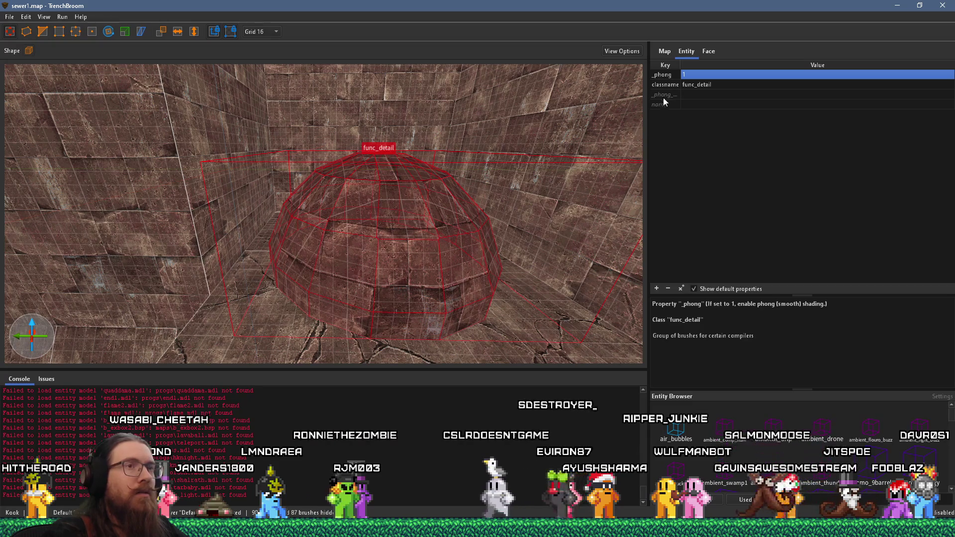
pyautogui.click(677, 94)
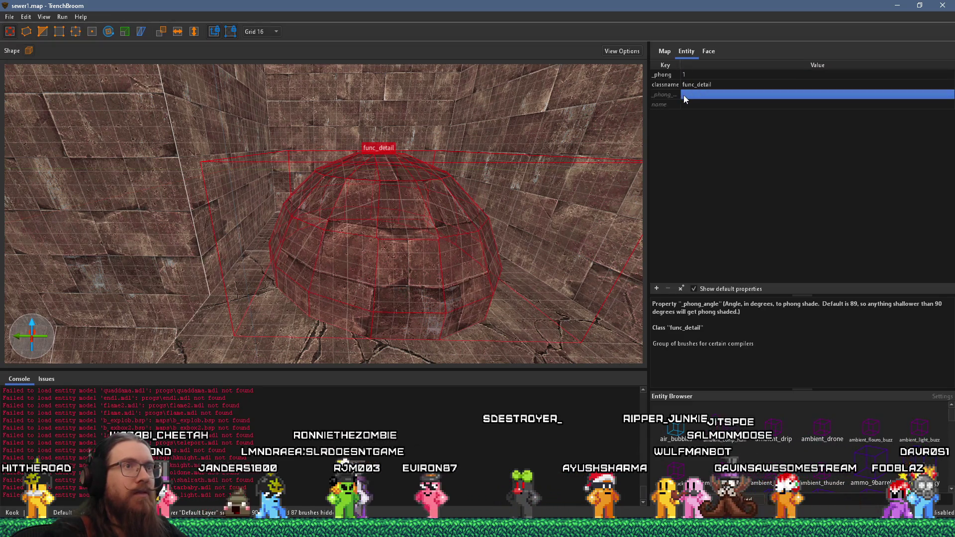
pyautogui.click(674, 104)
pyautogui.click(685, 145)
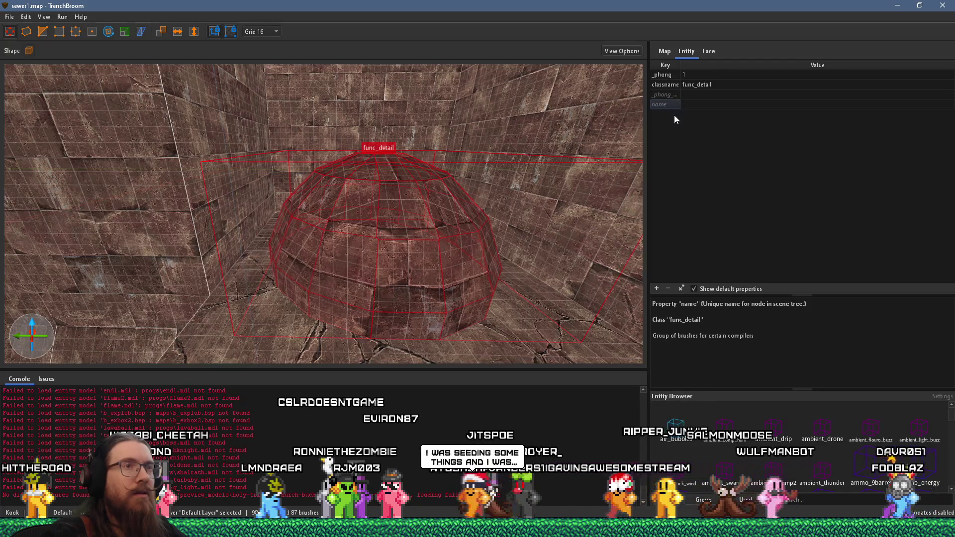
# Return to KOOK.fgd and search it for SolidCompileFlags
pyautogui.hotkey('alt', 'Tab')
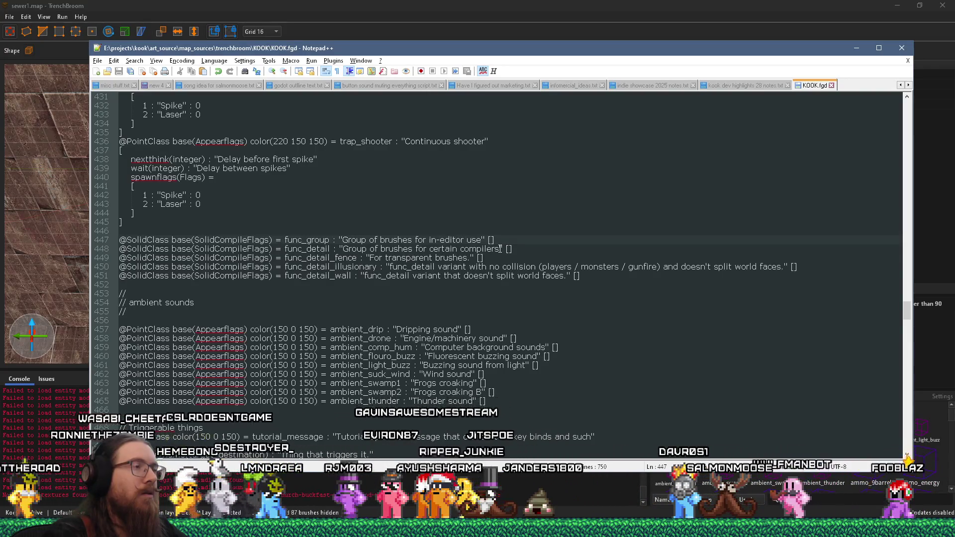
pyautogui.scroll(3, 500, 249)
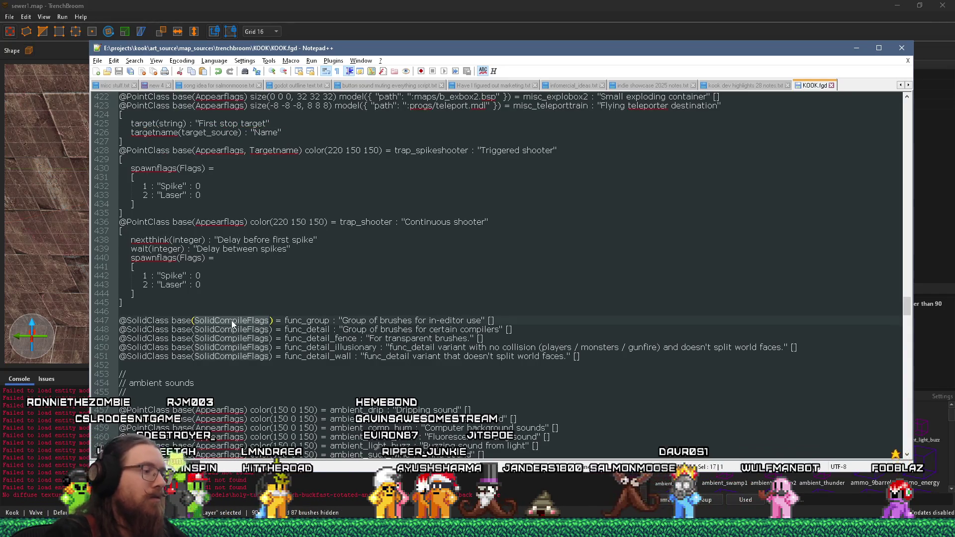
pyautogui.hotkey('ctrl', 'f')
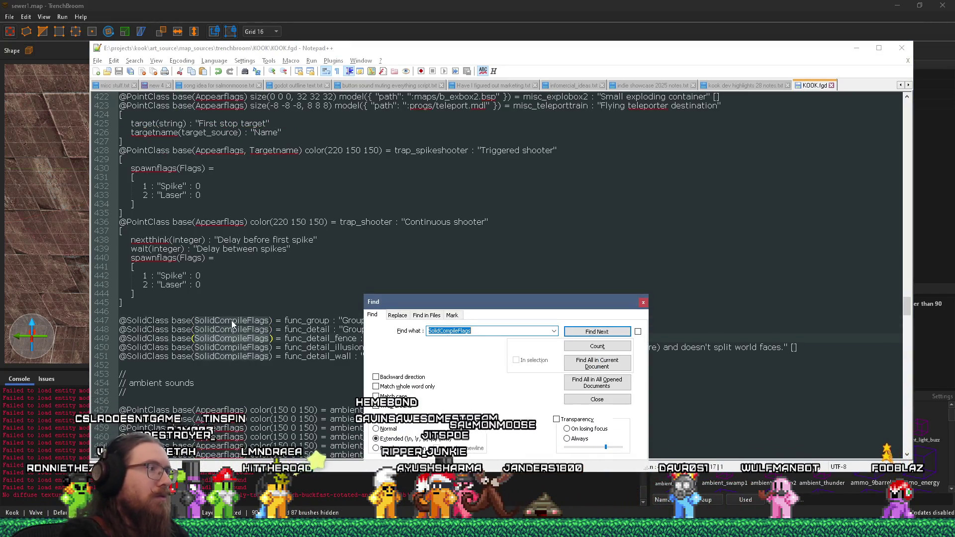
# Strip 'base(Name)' from the SolidCompileFlags line 112 and save KOOK.fgd
pyautogui.press('Return')
pyautogui.press('Escape')
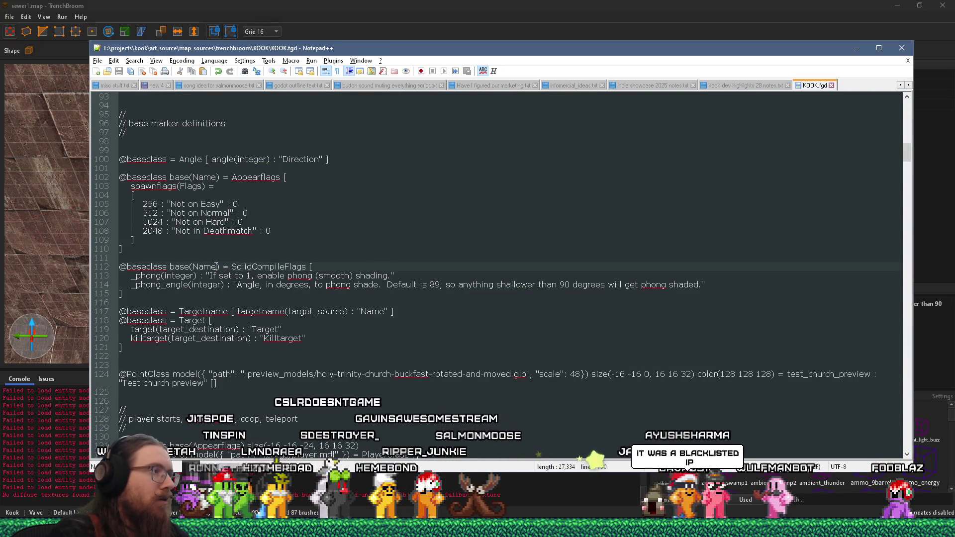
pyautogui.moveTo(170, 267); pyautogui.dragTo(219, 267)
pyautogui.press('Delete')
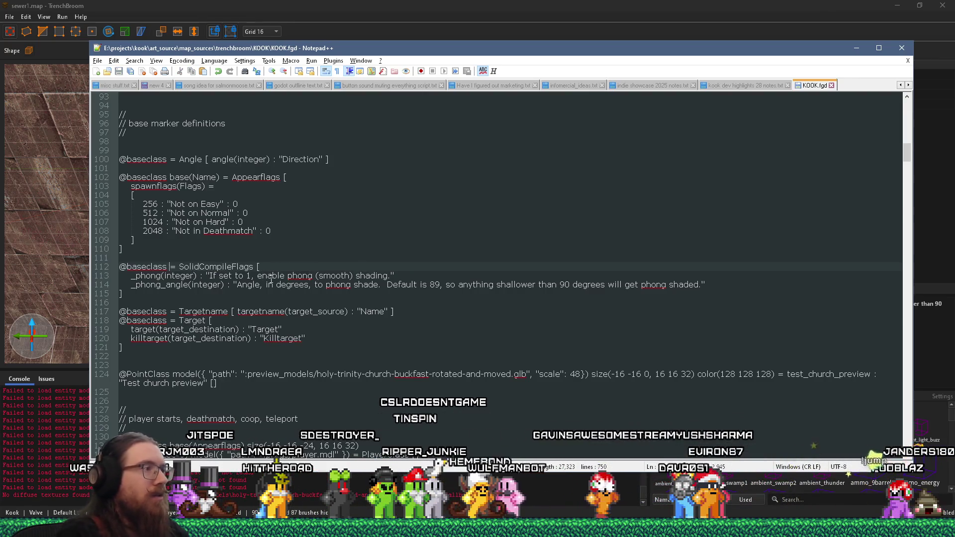
pyautogui.hotkey('ctrl', 's')
pyautogui.hotkey('alt', 'Tab')
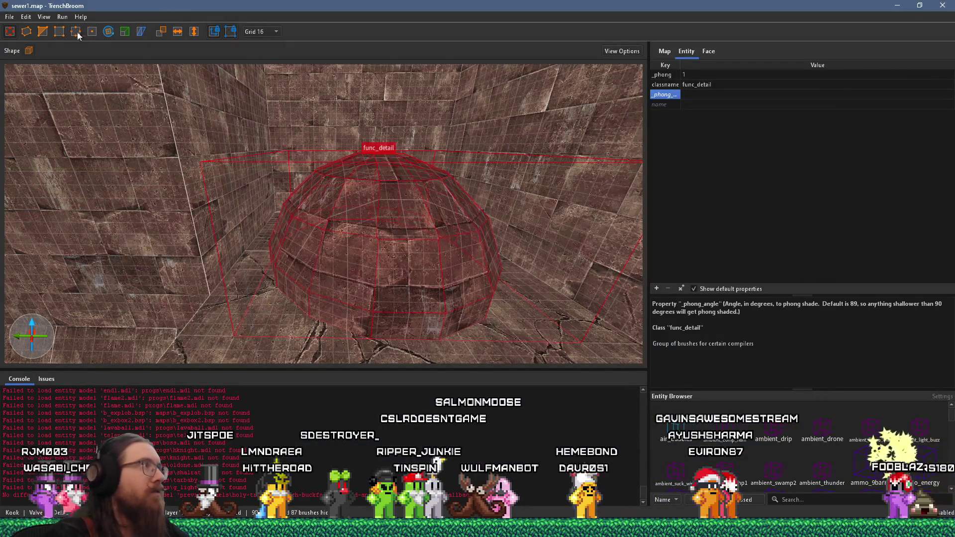
# Reload the entity definitions from KOOK.fgd and orbit around the func_detail dome
pyautogui.click(10, 16)
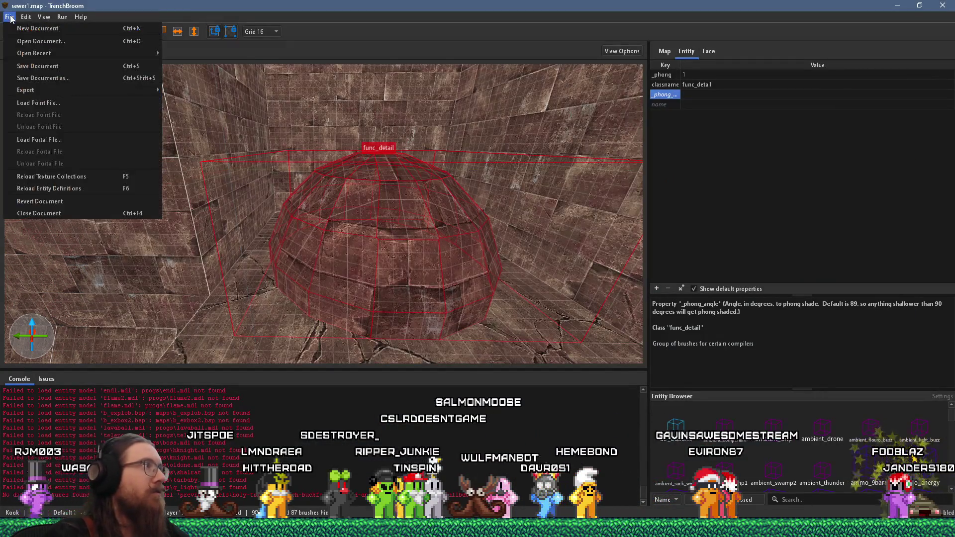
pyautogui.click(66, 192)
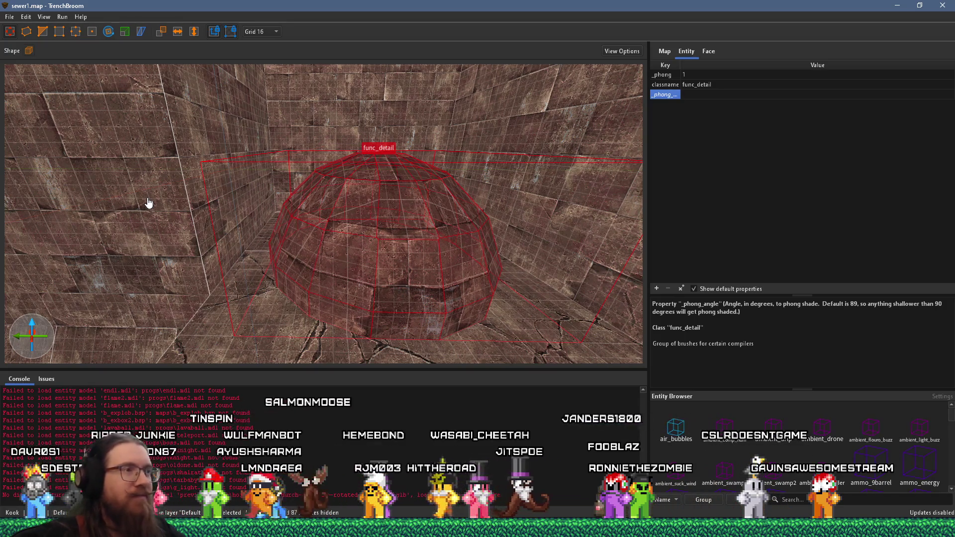
pyautogui.scroll(-5, 385, 202)
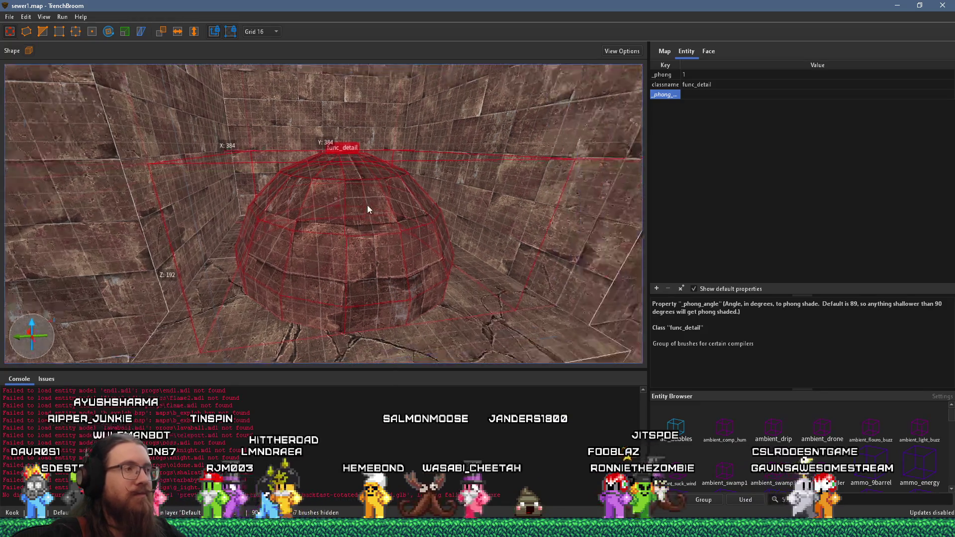
pyautogui.moveTo(414, 59)
pyautogui.mouseDown()
pyautogui.moveTo(362, 28)
pyautogui.moveTo(390, 149)
pyautogui.moveTo(332, 188)
pyautogui.moveTo(418, 151)
pyautogui.moveTo(346, 182)
pyautogui.moveTo(454, 181)
pyautogui.mouseUp()
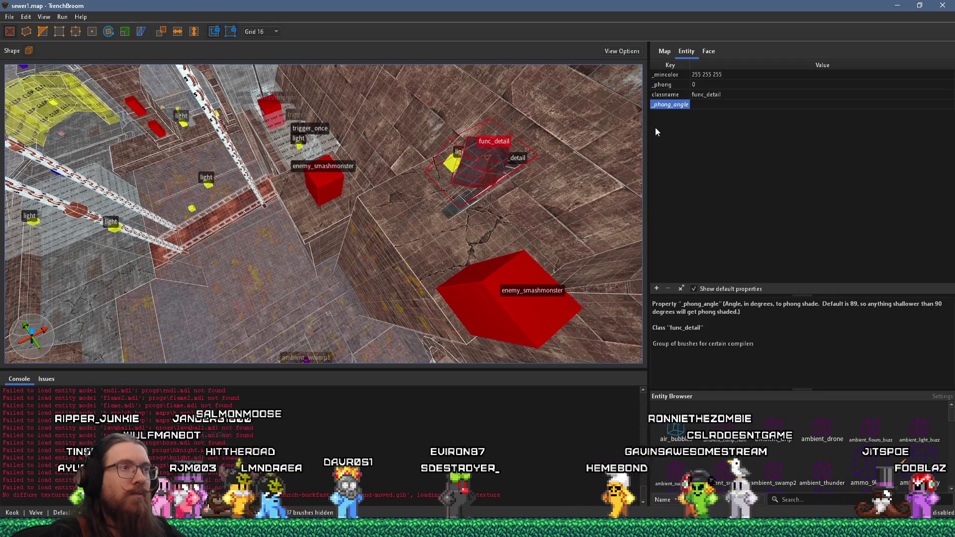
# Set the dome func_detail's _phong_angle to 55 and orbit to inspect the shading
pyautogui.doubleClick(709, 107)
pyautogui.write('55')
pyautogui.press('Return')
pyautogui.moveTo(366, 232)
pyautogui.mouseDown()
pyautogui.moveTo(444, 231)
pyautogui.moveTo(390, 222)
pyautogui.mouseUp()
pyautogui.moveTo(329, 203); pyautogui.dragTo(307, 195)
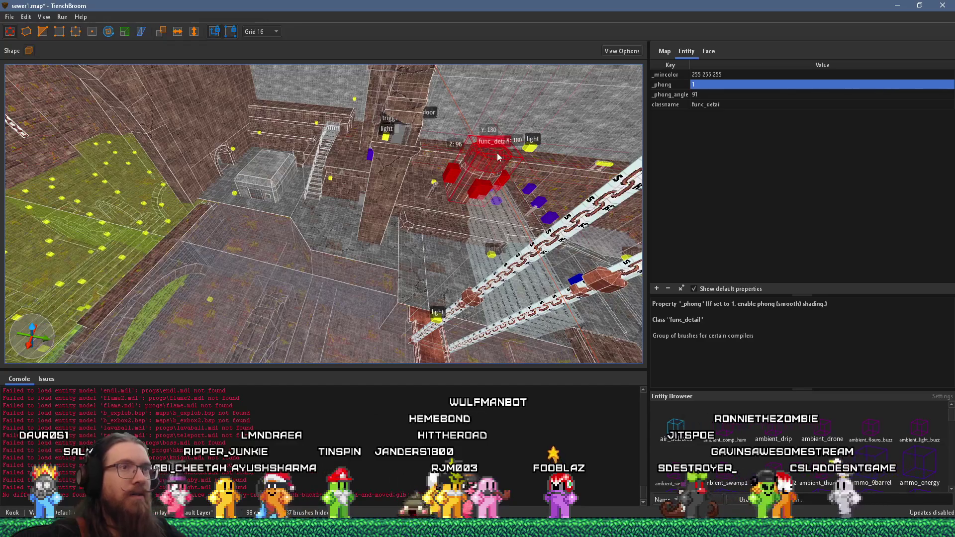
pyautogui.moveTo(499, 155)
pyautogui.mouseDown()
pyautogui.moveTo(413, 180)
pyautogui.moveTo(303, 243)
pyautogui.moveTo(407, 189)
pyautogui.mouseUp()
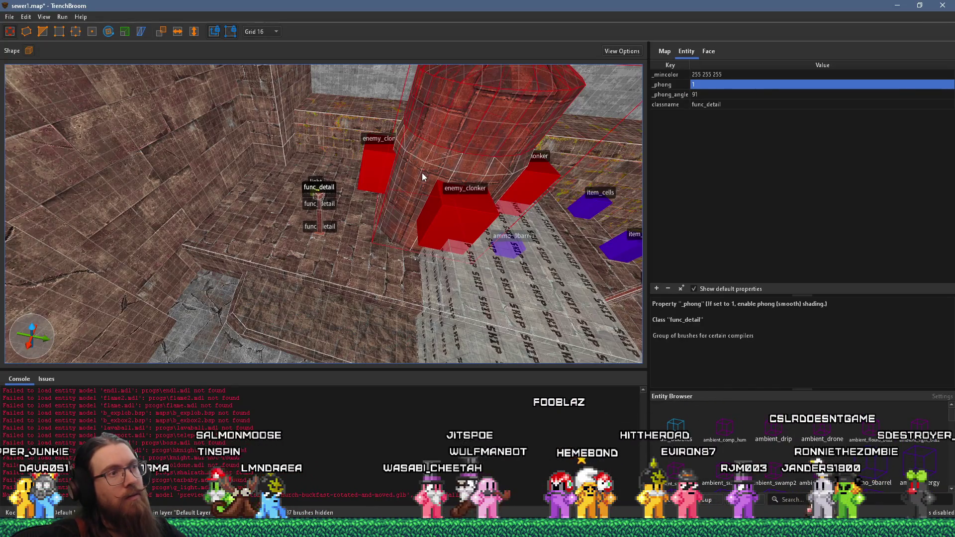
pyautogui.moveTo(420, 153)
pyautogui.mouseDown()
pyautogui.moveTo(380, 228)
pyautogui.moveTo(427, 131)
pyautogui.moveTo(416, 163)
pyautogui.moveTo(359, 225)
pyautogui.moveTo(316, 225)
pyautogui.mouseUp()
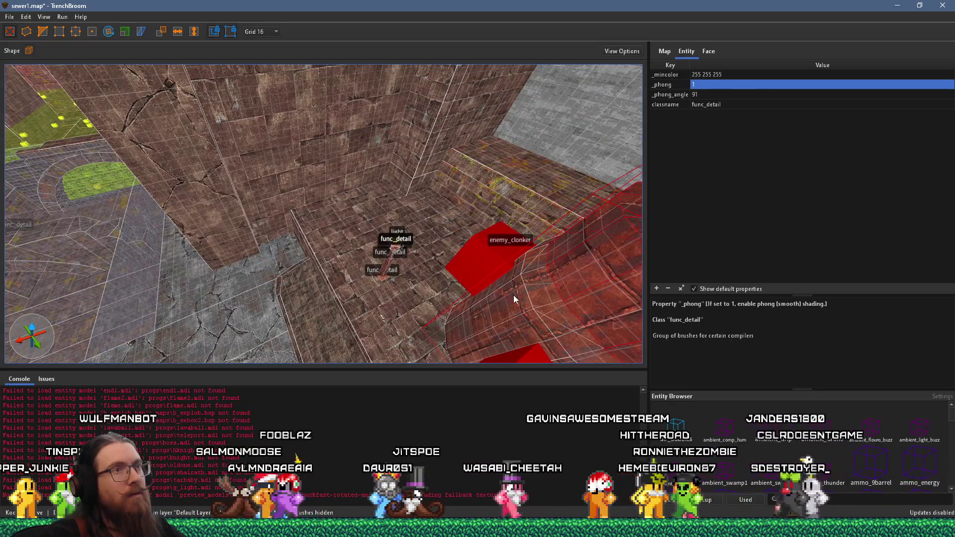
pyautogui.moveTo(513, 294)
pyautogui.mouseDown()
pyautogui.moveTo(355, 238)
pyautogui.moveTo(436, 216)
pyautogui.mouseUp()
# Deselect the func_detail and select a brush beside the round grate
pyautogui.press('Escape')
pyautogui.moveTo(371, 239)
pyautogui.mouseDown()
pyautogui.moveTo(379, 157)
pyautogui.moveTo(324, 263)
pyautogui.moveTo(406, 189)
pyautogui.moveTo(397, 166)
pyautogui.moveTo(379, 213)
pyautogui.mouseUp()
pyautogui.click(397, 166)
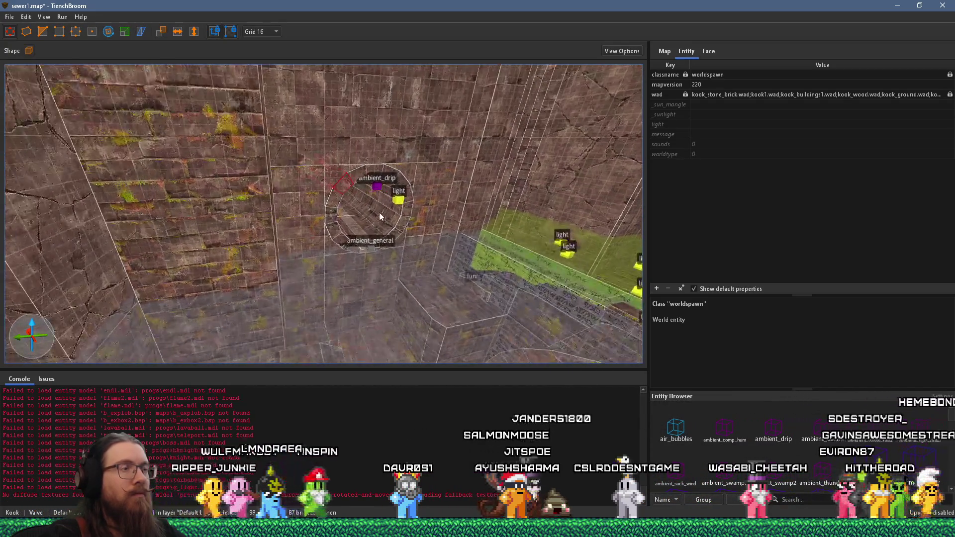
pyautogui.scroll(10, 379, 213)
pyautogui.moveTo(273, 176)
pyautogui.mouseDown()
pyautogui.moveTo(285, 159)
pyautogui.moveTo(282, 136)
pyautogui.mouseUp()
pyautogui.moveTo(319, 225)
pyautogui.mouseDown()
pyautogui.moveTo(313, 134)
pyautogui.moveTo(368, 158)
pyautogui.moveTo(361, 102)
pyautogui.moveTo(386, 172)
pyautogui.mouseUp()
pyautogui.click(386, 171)
pyautogui.moveTo(283, 122)
pyautogui.mouseDown()
pyautogui.moveTo(332, 210)
pyautogui.moveTo(307, 285)
pyautogui.mouseUp()
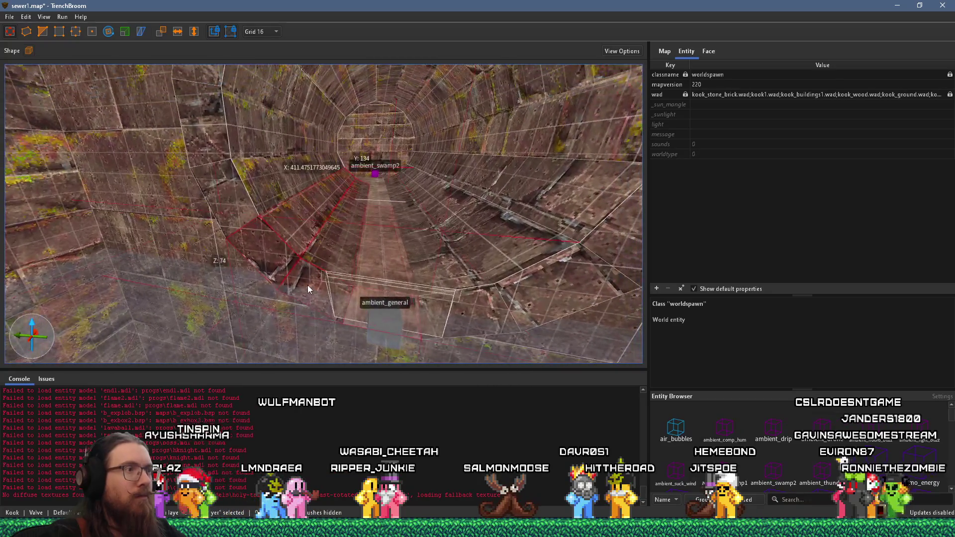
pyautogui.keyDown('ctrl'); pyautogui.click(252, 148); pyautogui.keyUp('ctrl')
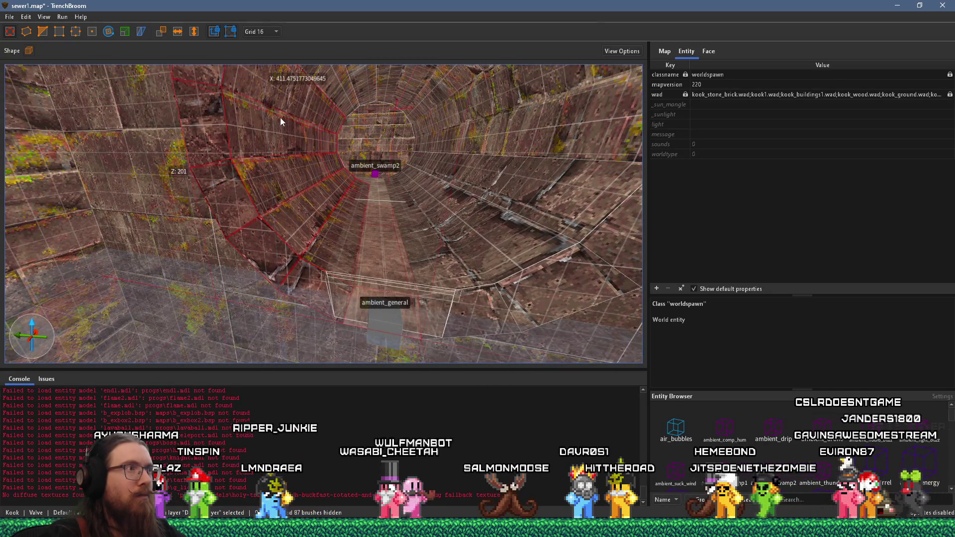
pyautogui.moveTo(279, 117); pyautogui.dragTo(303, 136)
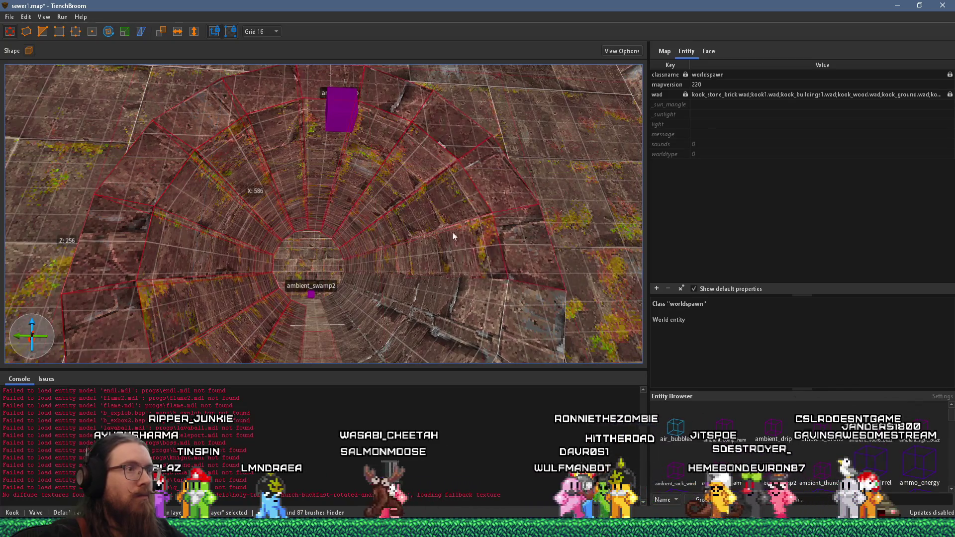
pyautogui.scroll(-3, 349, 242)
pyautogui.moveTo(349, 243)
pyautogui.mouseDown()
pyautogui.moveTo(352, 211)
pyautogui.moveTo(351, 264)
pyautogui.moveTo(357, 219)
pyautogui.moveTo(365, 220)
pyautogui.mouseUp()
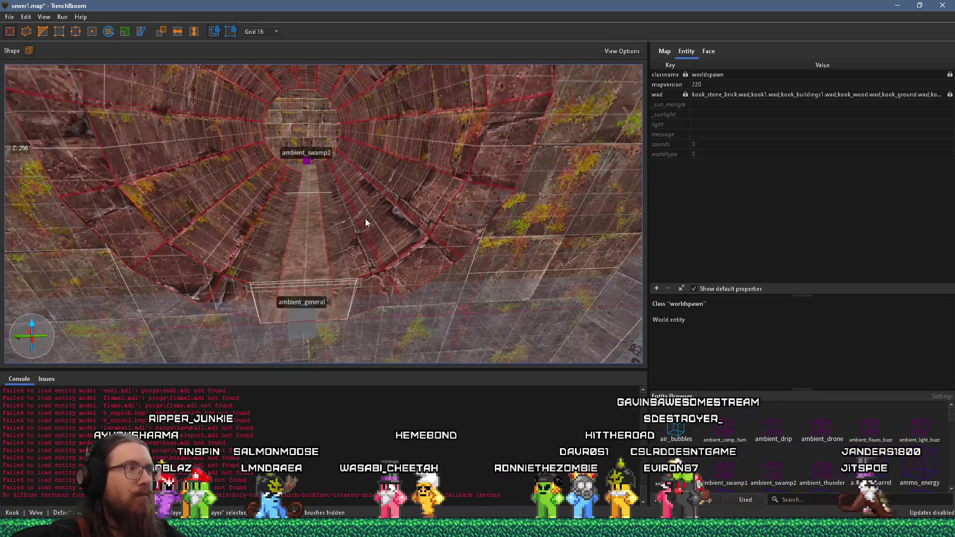
pyautogui.moveTo(349, 176)
pyautogui.mouseDown()
pyautogui.moveTo(375, 258)
pyautogui.moveTo(406, 206)
pyautogui.moveTo(413, 215)
pyautogui.moveTo(370, 246)
pyautogui.moveTo(412, 225)
pyautogui.moveTo(370, 239)
pyautogui.moveTo(387, 230)
pyautogui.moveTo(291, 207)
pyautogui.moveTo(330, 223)
pyautogui.moveTo(327, 192)
pyautogui.mouseUp()
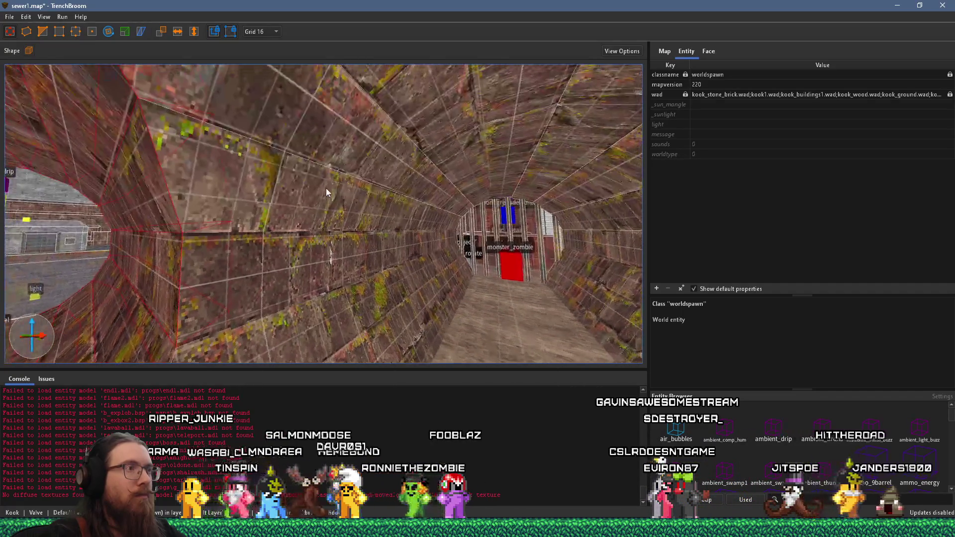
pyautogui.moveTo(393, 101); pyautogui.dragTo(401, 142)
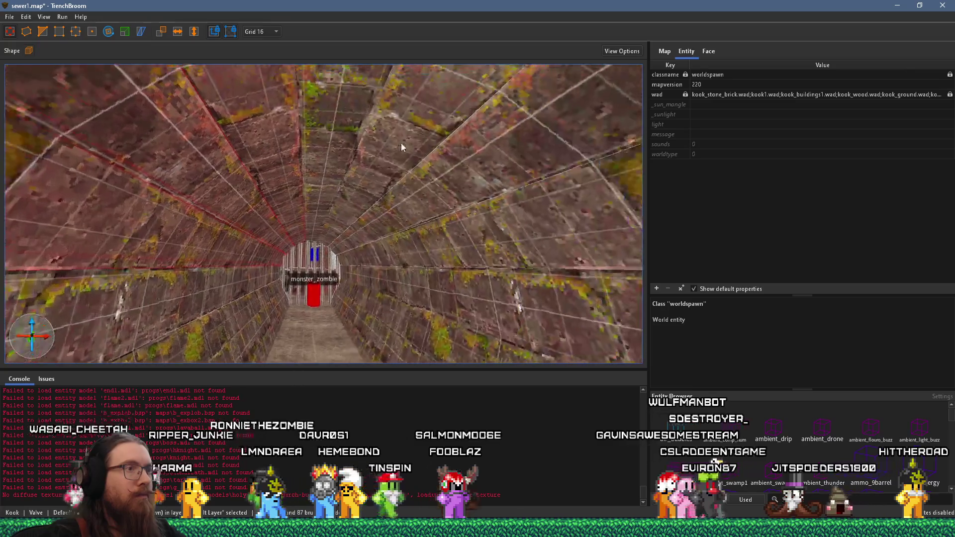
pyautogui.moveTo(332, 148)
pyautogui.mouseDown()
pyautogui.moveTo(438, 258)
pyautogui.moveTo(241, 291)
pyautogui.moveTo(217, 313)
pyautogui.moveTo(291, 209)
pyautogui.moveTo(297, 226)
pyautogui.moveTo(283, 198)
pyautogui.moveTo(261, 234)
pyautogui.moveTo(225, 222)
pyautogui.moveTo(225, 208)
pyautogui.moveTo(304, 298)
pyautogui.moveTo(263, 268)
pyautogui.moveTo(483, 212)
pyautogui.moveTo(473, 202)
pyautogui.moveTo(487, 188)
pyautogui.moveTo(476, 154)
pyautogui.moveTo(457, 187)
pyautogui.moveTo(459, 246)
pyautogui.mouseUp()
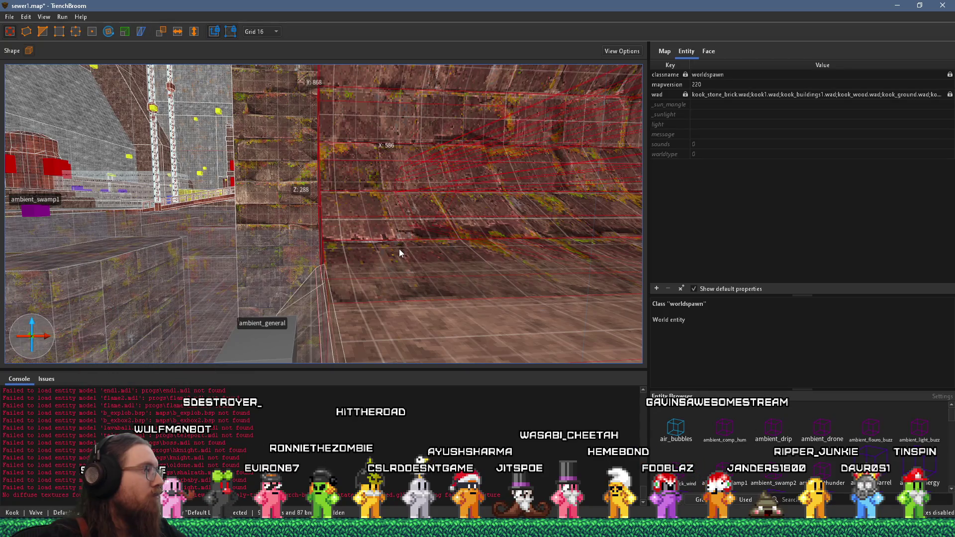
pyautogui.moveTo(399, 249)
pyautogui.mouseDown()
pyautogui.moveTo(427, 232)
pyautogui.moveTo(419, 222)
pyautogui.mouseUp()
# Turn the chosen tunnel brushes into a func_group with _phong 1 and _phong_angle 55
pyautogui.rightClick(420, 223)
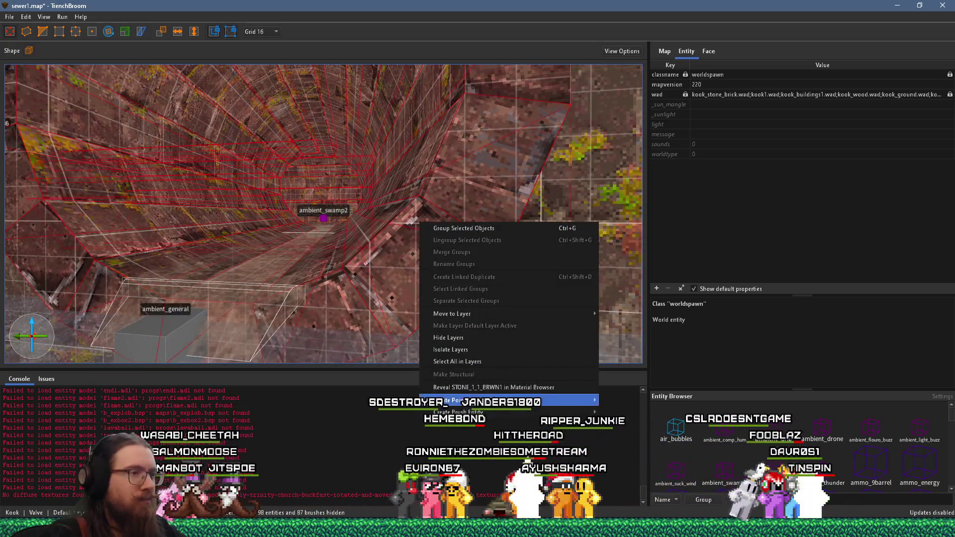
pyautogui.moveTo(572, 412)
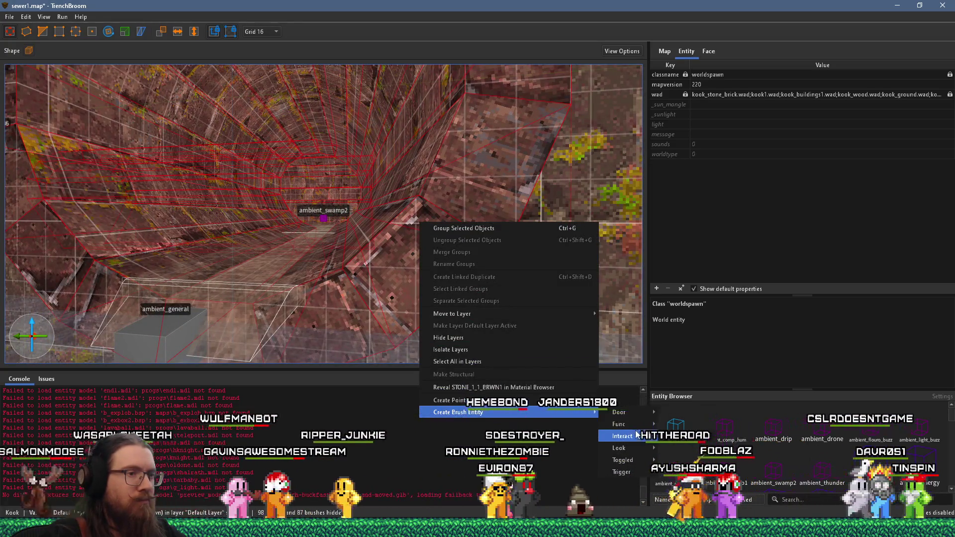
pyautogui.moveTo(638, 428)
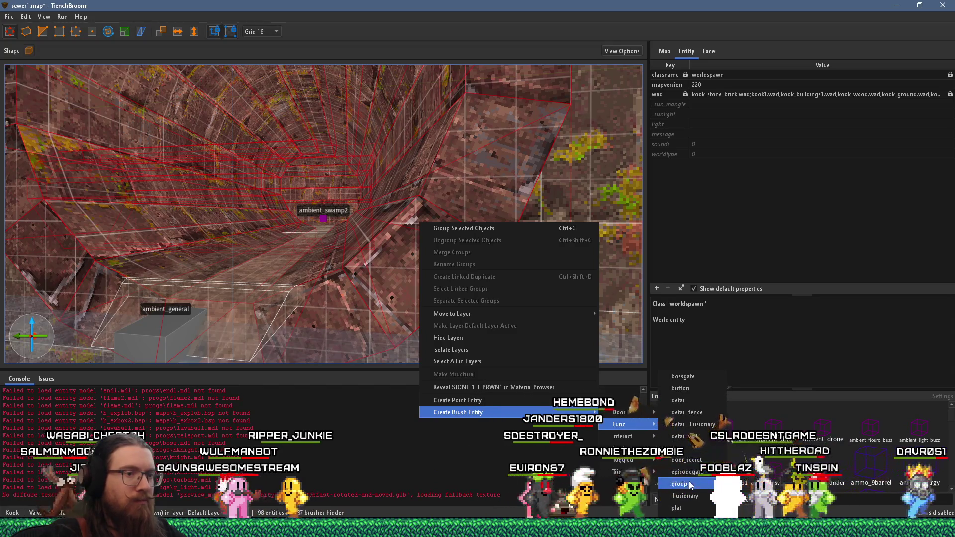
pyautogui.click(679, 484)
pyautogui.write('1')
pyautogui.press('Return')
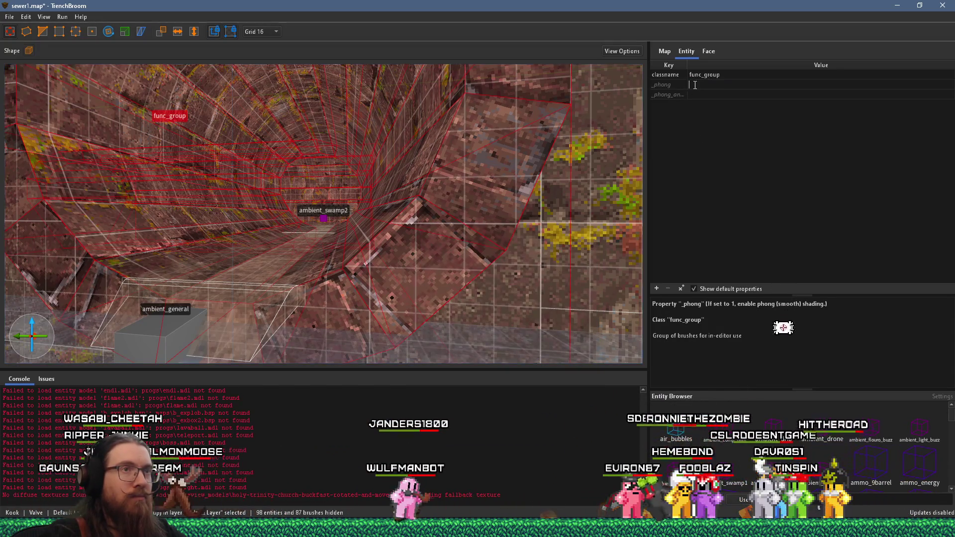
pyautogui.click(700, 91)
pyautogui.click(700, 95)
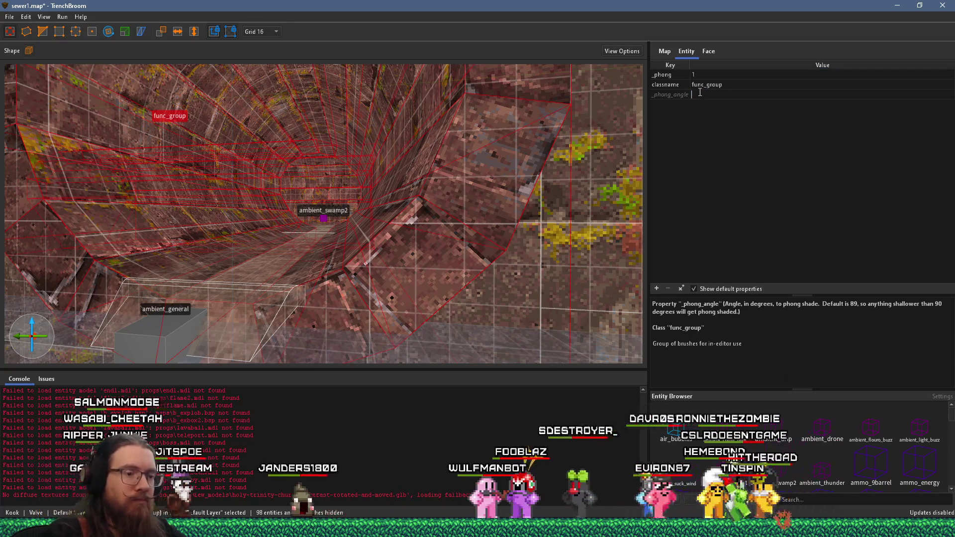
pyautogui.scroll(3, 351, 281)
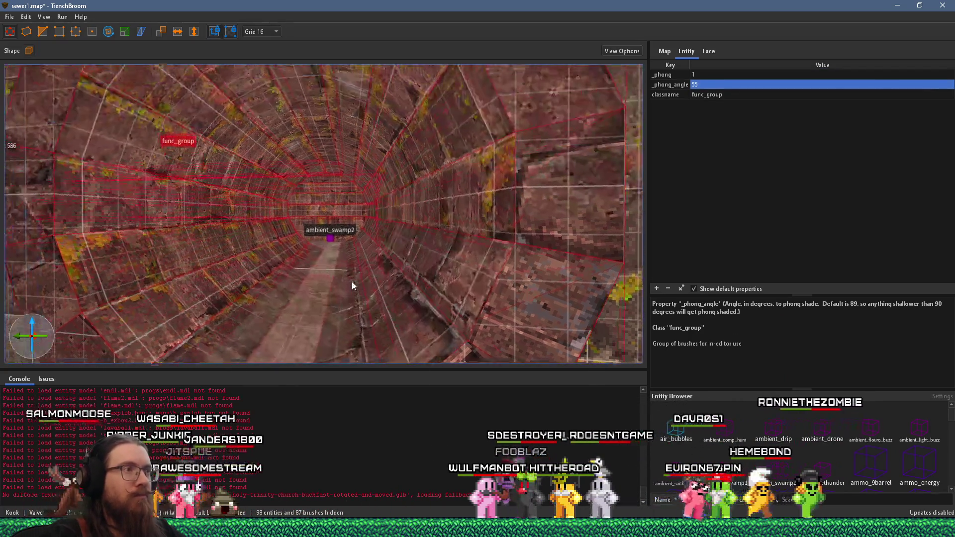
pyautogui.press('Escape')
# Select a tunnel wall brush and orbit along the curved tunnel to the next brushes
pyautogui.scroll(5, 373, 274)
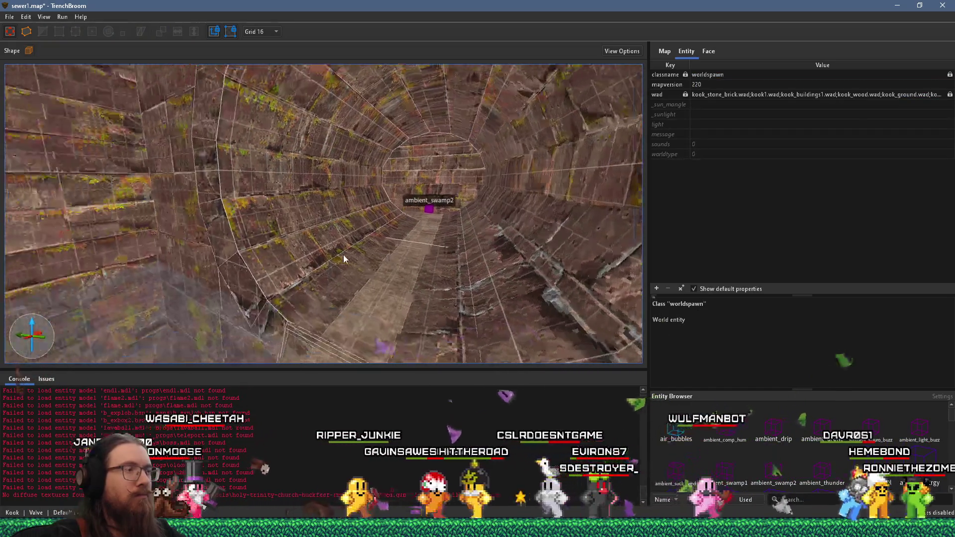
pyautogui.scroll(8, 337, 280)
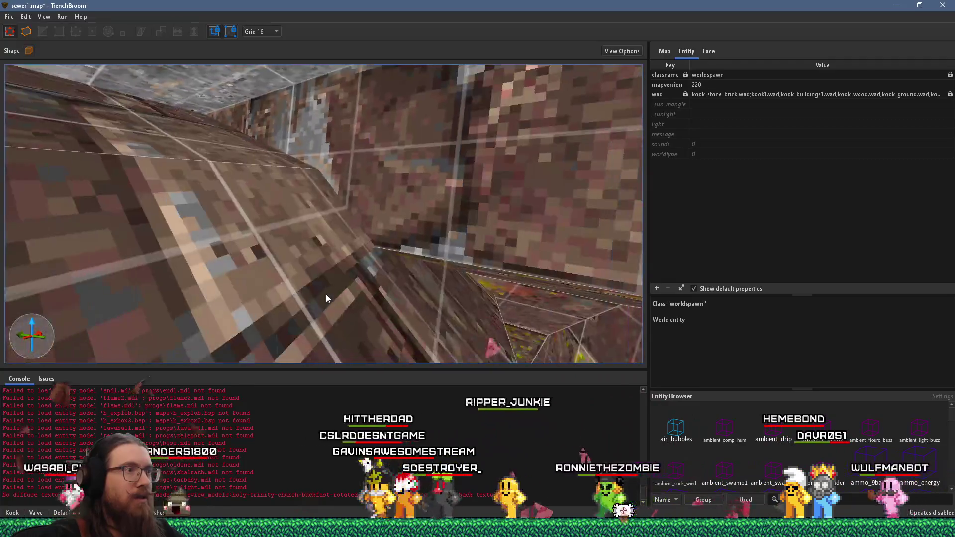
pyautogui.moveTo(326, 294)
pyautogui.mouseDown()
pyautogui.moveTo(357, 285)
pyautogui.moveTo(274, 196)
pyautogui.moveTo(225, 191)
pyautogui.mouseUp()
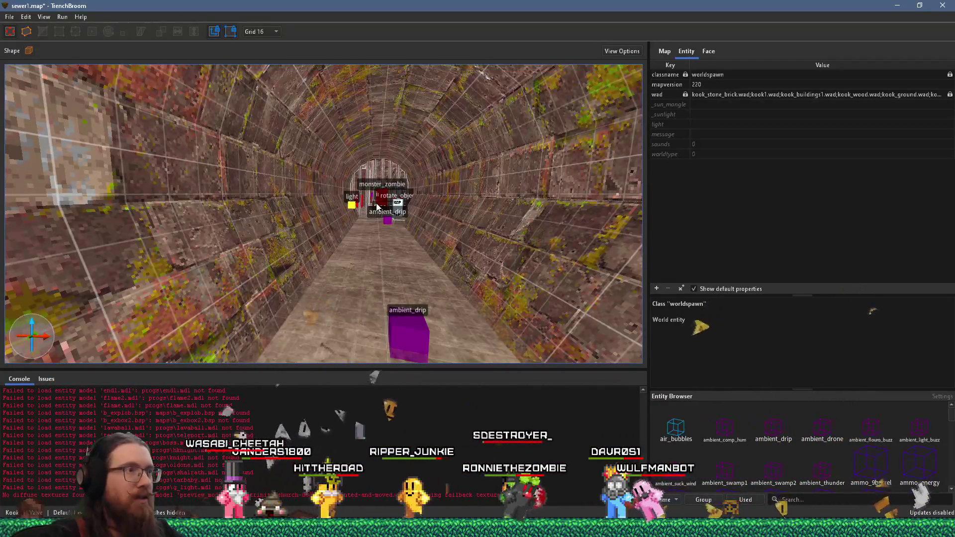
pyautogui.moveTo(363, 203); pyautogui.dragTo(362, 213)
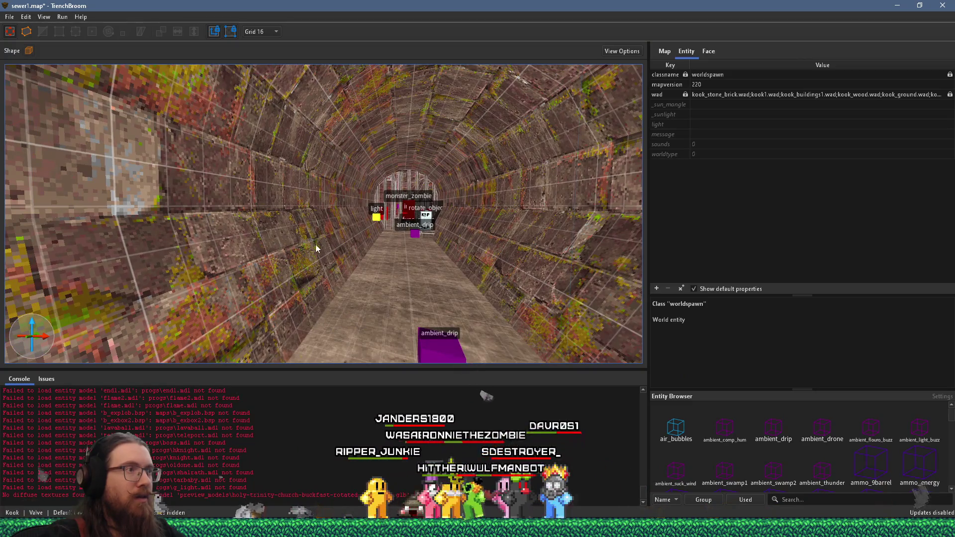
pyautogui.click(498, 283)
pyautogui.hotkey('ctrl', 'u')
pyautogui.moveTo(562, 277)
pyautogui.mouseDown()
pyautogui.moveTo(410, 269)
pyautogui.moveTo(299, 284)
pyautogui.moveTo(497, 196)
pyautogui.moveTo(625, 174)
pyautogui.moveTo(503, 205)
pyautogui.moveTo(343, 217)
pyautogui.mouseUp()
pyautogui.moveTo(522, 292)
pyautogui.mouseDown()
pyautogui.moveTo(489, 298)
pyautogui.moveTo(477, 289)
pyautogui.mouseUp()
pyautogui.moveTo(391, 251)
pyautogui.mouseDown()
pyautogui.moveTo(368, 314)
pyautogui.moveTo(358, 297)
pyautogui.moveTo(448, 264)
pyautogui.moveTo(465, 247)
pyautogui.moveTo(441, 234)
pyautogui.moveTo(451, 244)
pyautogui.moveTo(410, 184)
pyautogui.moveTo(399, 203)
pyautogui.mouseUp()
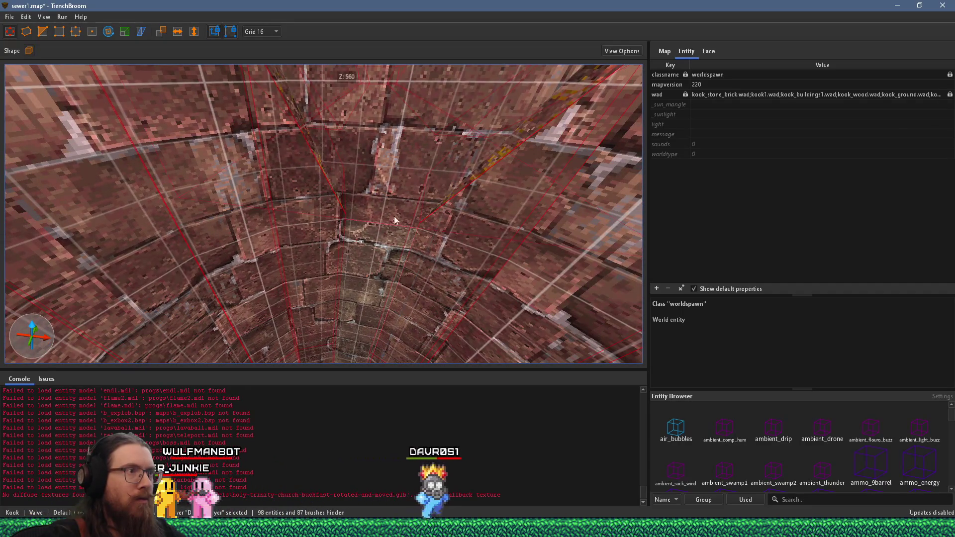
pyautogui.moveTo(378, 258)
pyautogui.mouseDown()
pyautogui.moveTo(375, 227)
pyautogui.moveTo(356, 300)
pyautogui.moveTo(371, 231)
pyautogui.moveTo(571, 168)
pyautogui.moveTo(508, 121)
pyautogui.moveTo(311, 125)
pyautogui.moveTo(302, 166)
pyautogui.moveTo(352, 177)
pyautogui.moveTo(400, 157)
pyautogui.moveTo(377, 294)
pyautogui.moveTo(386, 296)
pyautogui.mouseUp()
pyautogui.rightClick(406, 263)
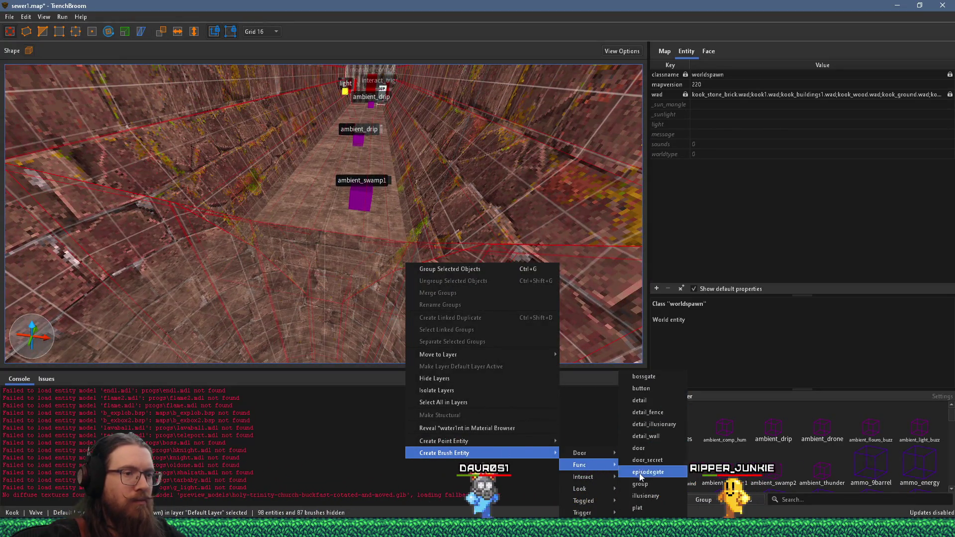
# Group this tunnel section's brushes as a func_group with _phong 1 and _phong_angle 55
pyautogui.click(640, 484)
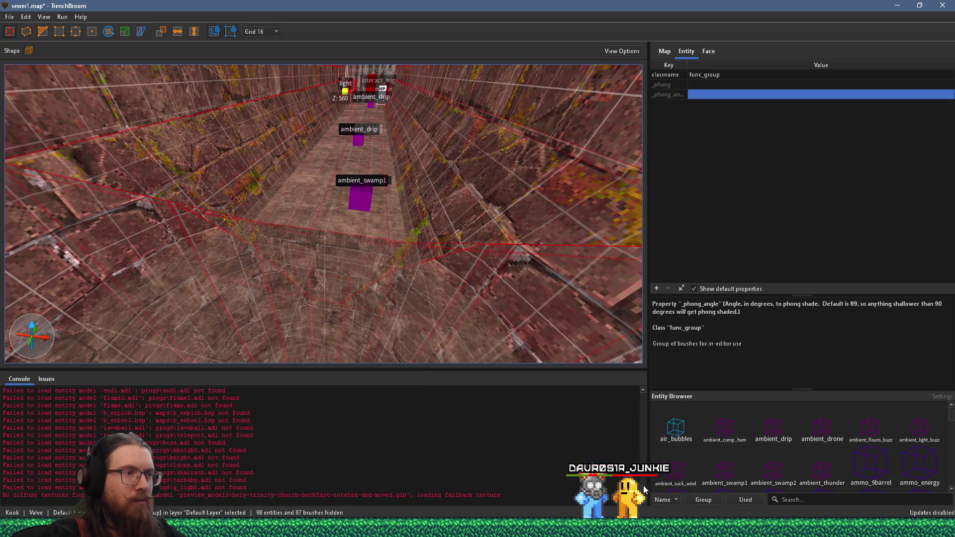
pyautogui.click(702, 85)
pyautogui.write('1')
pyautogui.press('Return')
pyautogui.write('55')
pyautogui.press('Tab')
pyautogui.click(714, 93)
pyautogui.write('55')
pyautogui.press('Return')
# Deselect the func_group and fly the view to another part of the tunnel
pyautogui.moveTo(345, 155)
pyautogui.mouseDown()
pyautogui.moveTo(255, 148)
pyautogui.moveTo(330, 163)
pyautogui.moveTo(257, 102)
pyautogui.moveTo(312, 49)
pyautogui.mouseUp()
pyautogui.press('Escape')
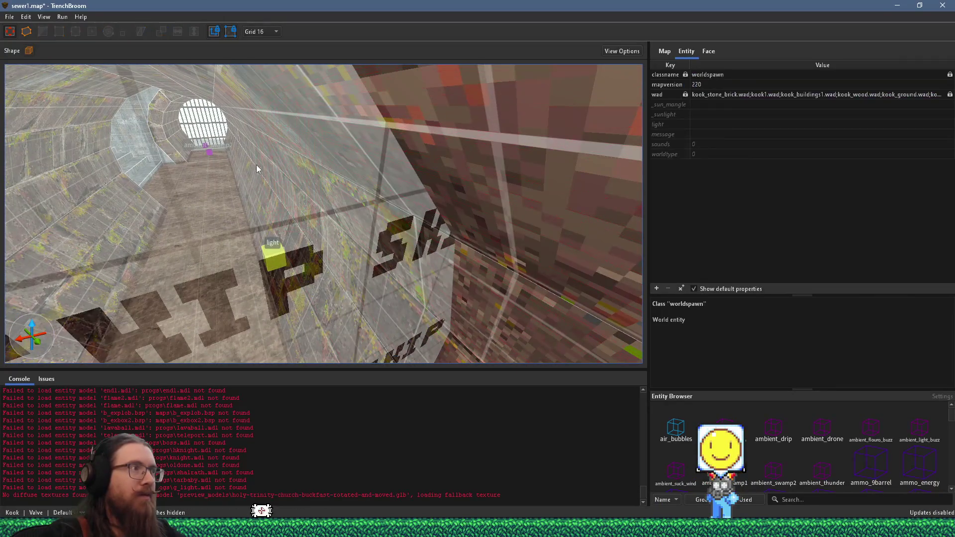
pyautogui.moveTo(261, 167)
pyautogui.mouseDown()
pyautogui.moveTo(258, 109)
pyautogui.moveTo(324, 138)
pyautogui.moveTo(185, 178)
pyautogui.moveTo(289, 145)
pyautogui.moveTo(114, 143)
pyautogui.moveTo(298, 124)
pyautogui.moveTo(363, 199)
pyautogui.moveTo(256, 174)
pyautogui.moveTo(311, 176)
pyautogui.moveTo(216, 91)
pyautogui.moveTo(228, 64)
pyautogui.moveTo(204, 48)
pyautogui.mouseUp()
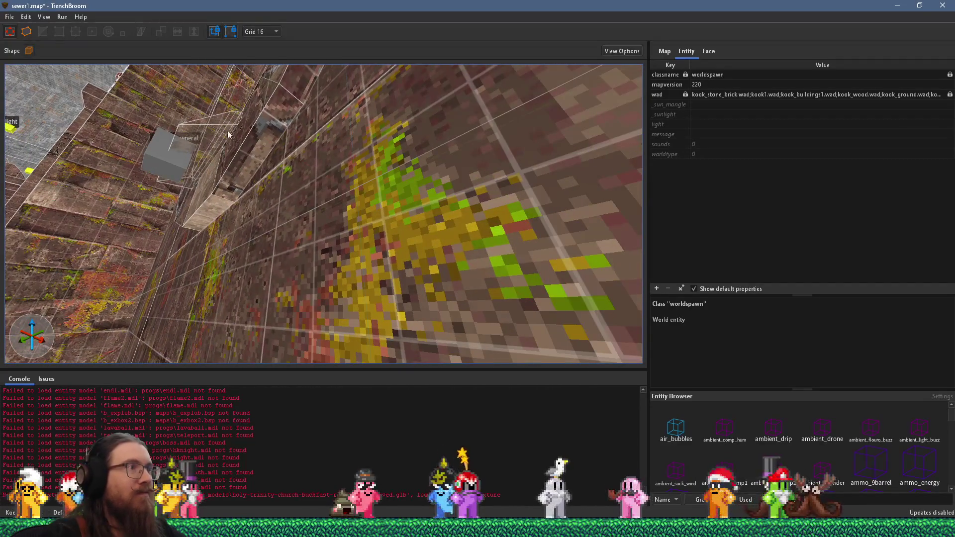
# Pick a STONE_1_1_BRWN1 wall face and carry its brick alignment onto the thin wall-strip faces
pyautogui.keyDown('shift'); pyautogui.click(256, 154); pyautogui.keyUp('shift')
pyautogui.click(709, 51)
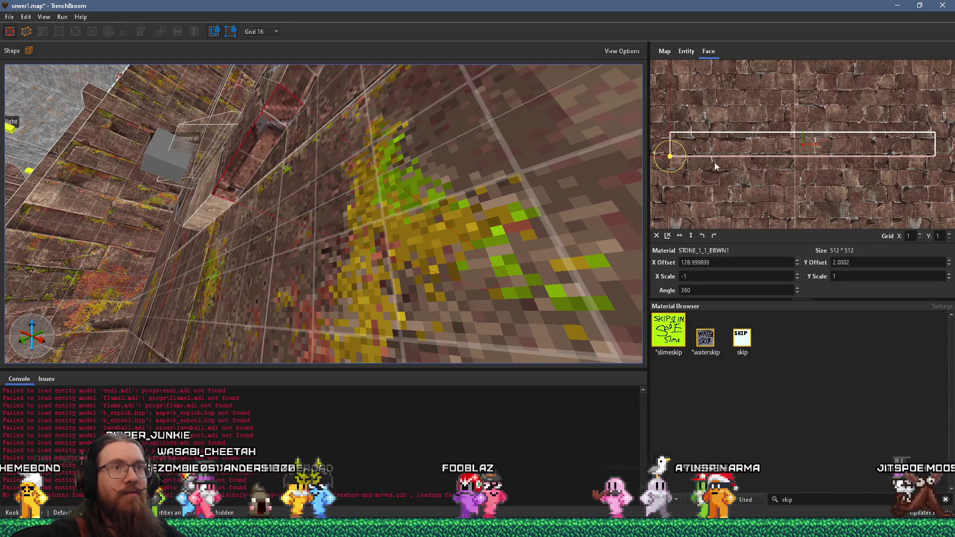
pyautogui.scroll(2, 717, 162)
pyautogui.moveTo(600, 143)
pyautogui.mouseDown()
pyautogui.moveTo(326, 166)
pyautogui.moveTo(367, 185)
pyautogui.moveTo(382, 206)
pyautogui.moveTo(304, 194)
pyautogui.mouseUp()
pyautogui.keyDown('shift'); pyautogui.click(282, 209); pyautogui.keyUp('shift')
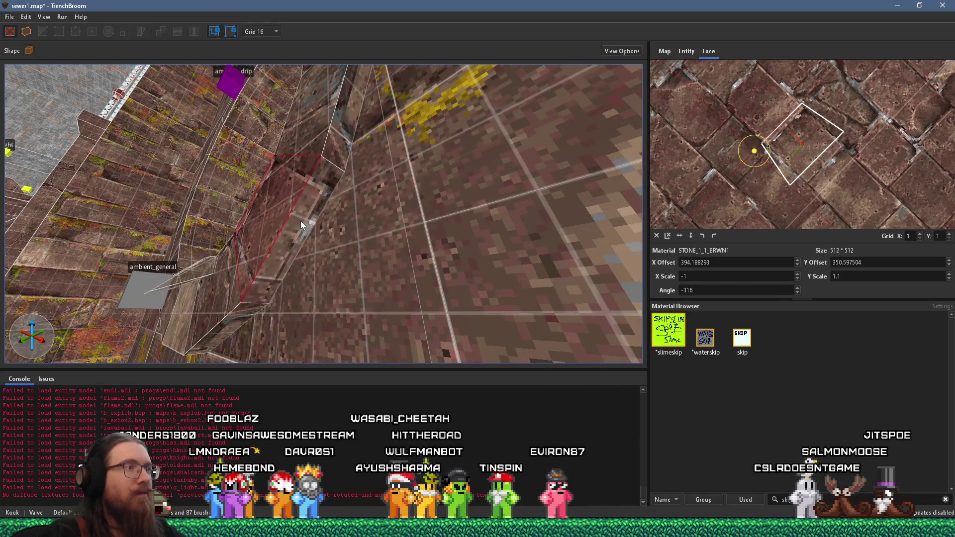
pyautogui.moveTo(294, 213)
pyautogui.mouseDown()
pyautogui.moveTo(342, 198)
pyautogui.moveTo(344, 175)
pyautogui.mouseUp()
pyautogui.keyDown('shift'); pyautogui.click(345, 175); pyautogui.keyUp('shift')
pyautogui.moveTo(347, 221); pyautogui.dragTo(364, 188)
pyautogui.keyDown('shift'); pyautogui.click(337, 211); pyautogui.keyUp('shift')
pyautogui.keyDown('shift'); pyautogui.click(326, 215); pyautogui.keyUp('shift')
# Transfer the brick alignment face by face around the tunnel's curve
pyautogui.moveTo(327, 216)
pyautogui.mouseDown()
pyautogui.moveTo(338, 196)
pyautogui.moveTo(443, 174)
pyautogui.moveTo(435, 182)
pyautogui.mouseUp()
pyautogui.keyDown('shift'); pyautogui.click(369, 209); pyautogui.keyUp('shift')
pyautogui.moveTo(365, 213)
pyautogui.mouseDown()
pyautogui.moveTo(435, 227)
pyautogui.moveTo(442, 210)
pyautogui.moveTo(419, 193)
pyautogui.moveTo(336, 194)
pyautogui.mouseUp()
pyautogui.keyDown('shift'); pyautogui.click(417, 207); pyautogui.keyUp('shift')
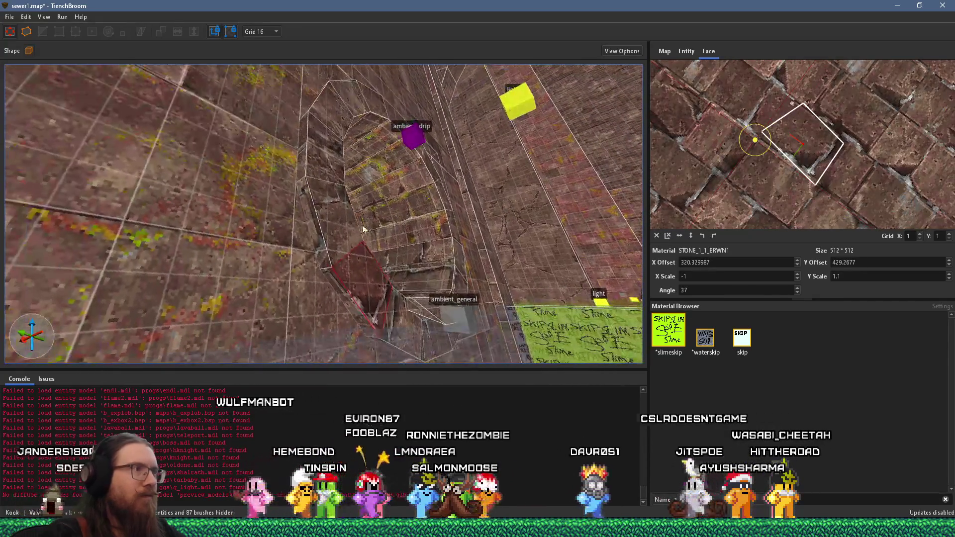
pyautogui.keyDown('shift'); pyautogui.click(336, 193); pyautogui.keyUp('shift')
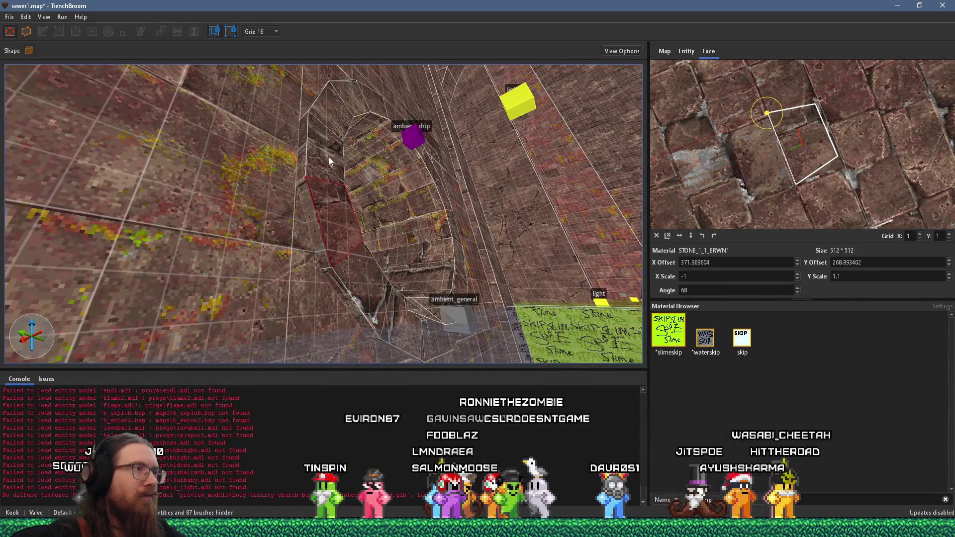
pyautogui.keyDown('shift'); pyautogui.click(302, 158); pyautogui.keyUp('shift')
pyautogui.moveTo(321, 140)
pyautogui.mouseDown()
pyautogui.moveTo(308, 241)
pyautogui.moveTo(290, 243)
pyautogui.moveTo(323, 279)
pyautogui.mouseUp()
pyautogui.keyDown('shift'); pyautogui.click(320, 258); pyautogui.keyUp('shift')
pyautogui.keyDown('shift'); pyautogui.click(350, 178); pyautogui.keyUp('shift')
pyautogui.moveTo(349, 178)
pyautogui.mouseDown()
pyautogui.moveTo(352, 211)
pyautogui.moveTo(293, 297)
pyautogui.moveTo(290, 267)
pyautogui.mouseUp()
pyautogui.keyDown('shift'); pyautogui.click(290, 267); pyautogui.keyUp('shift')
# Carry the alignment over the last curved faces onto the pillar face, then select the lower and upper wall faces
pyautogui.moveTo(271, 204)
pyautogui.mouseDown()
pyautogui.moveTo(285, 251)
pyautogui.moveTo(299, 240)
pyautogui.mouseUp()
pyautogui.keyDown('shift'); pyautogui.click(347, 228); pyautogui.keyUp('shift')
pyautogui.moveTo(389, 212)
pyautogui.mouseDown()
pyautogui.moveTo(292, 228)
pyautogui.moveTo(256, 211)
pyautogui.moveTo(243, 192)
pyautogui.moveTo(172, 185)
pyautogui.moveTo(193, 184)
pyautogui.moveTo(218, 160)
pyautogui.moveTo(206, 182)
pyautogui.moveTo(321, 190)
pyautogui.mouseUp()
pyautogui.keyDown('shift'); pyautogui.click(292, 229); pyautogui.keyUp('shift')
pyautogui.keyDown('shift'); pyautogui.click(254, 213); pyautogui.keyUp('shift')
pyautogui.keyDown('shift'); pyautogui.click(169, 169); pyautogui.keyUp('shift')
pyautogui.keyDown('shift'); pyautogui.click(169, 163); pyautogui.keyUp('shift')
pyautogui.moveTo(341, 195)
pyautogui.mouseDown()
pyautogui.moveTo(440, 201)
pyautogui.moveTo(544, 169)
pyautogui.moveTo(405, 199)
pyautogui.moveTo(461, 195)
pyautogui.mouseUp()
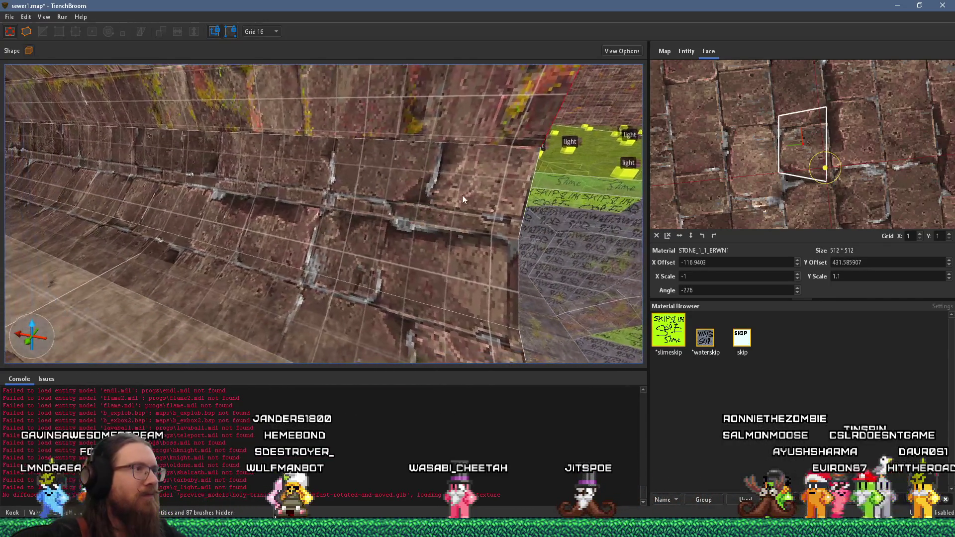
pyautogui.keyDown('shift'); pyautogui.click(392, 240); pyautogui.keyUp('shift')
pyautogui.keyDown('shift'); pyautogui.click(399, 188); pyautogui.keyUp('shift')
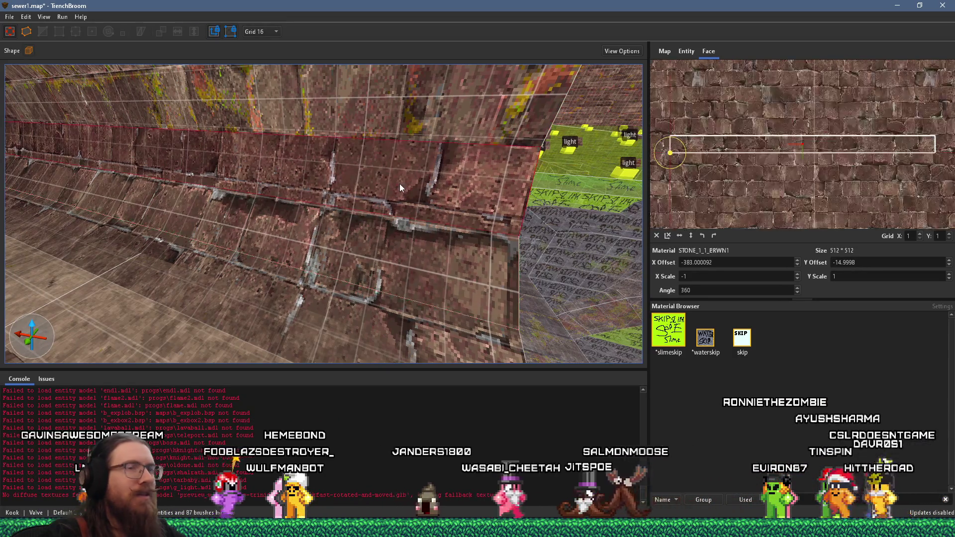
# Set the vertical texture grid to 8, nudge the upper face's bricks and copy that alignment to the lower face
pyautogui.scroll(3, 738, 142)
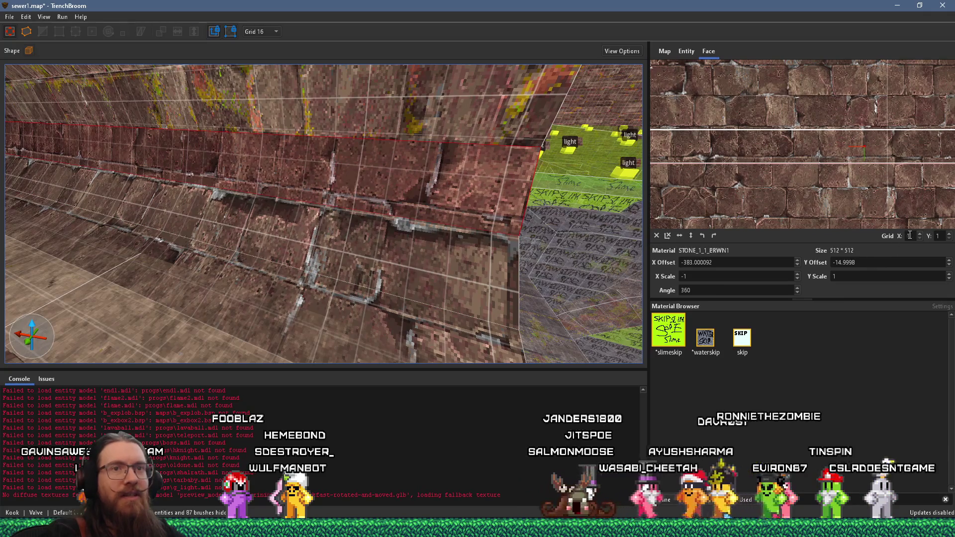
pyautogui.press('Tab')
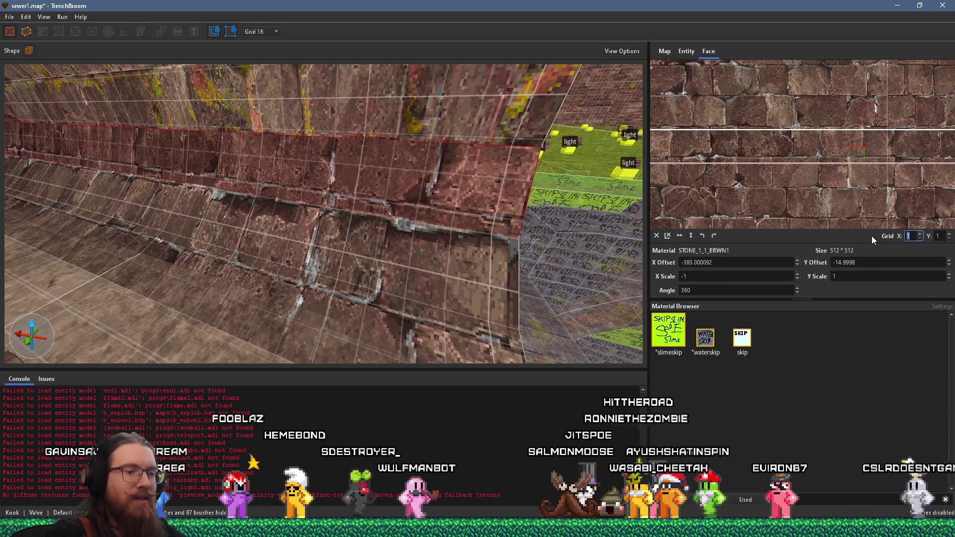
pyautogui.write('8')
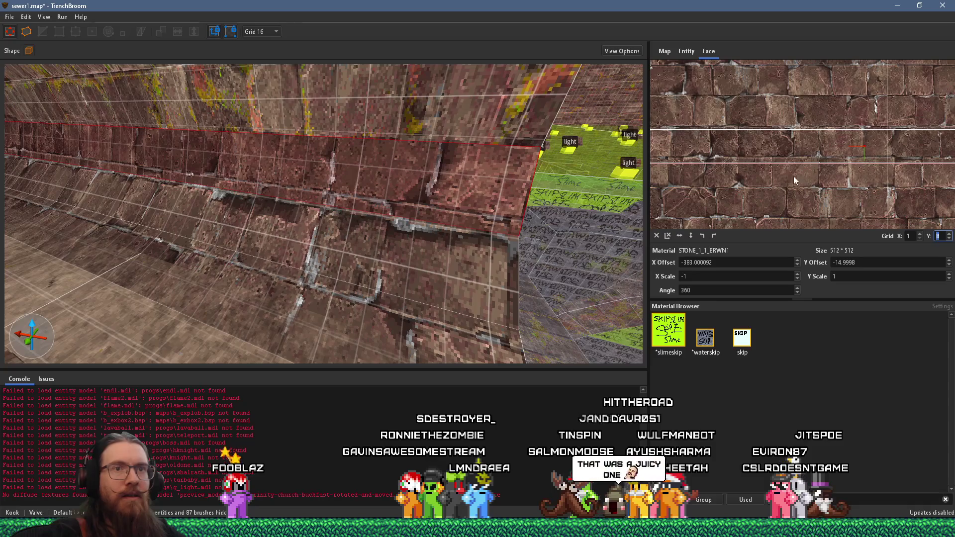
pyautogui.click(785, 145)
pyautogui.moveTo(785, 145)
pyautogui.mouseDown()
pyautogui.moveTo(785, 158)
pyautogui.moveTo(787, 130)
pyautogui.mouseUp()
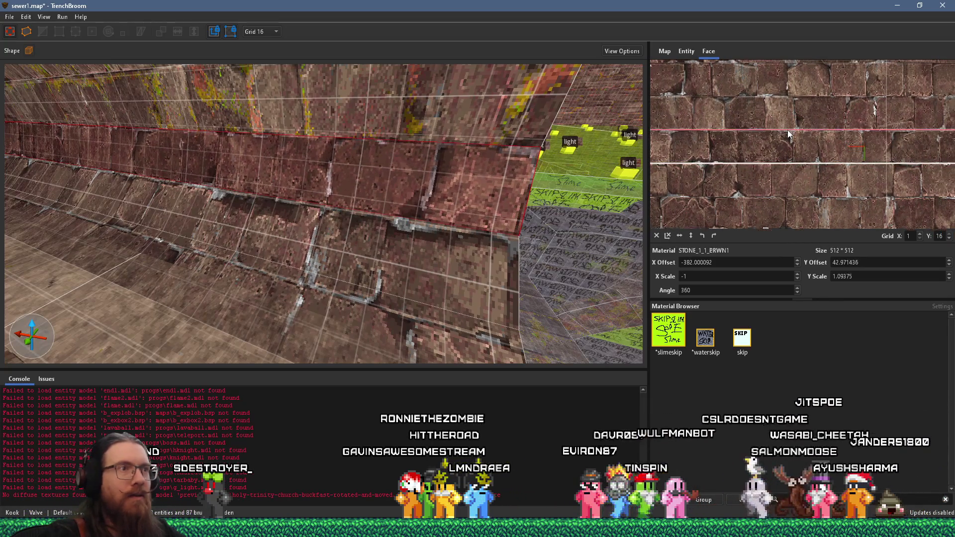
pyautogui.scroll(3, 454, 190)
pyautogui.keyDown('alt'); pyautogui.keyDown('shift'); pyautogui.click(467, 236); pyautogui.keyUp('shift'); pyautogui.keyUp('alt')
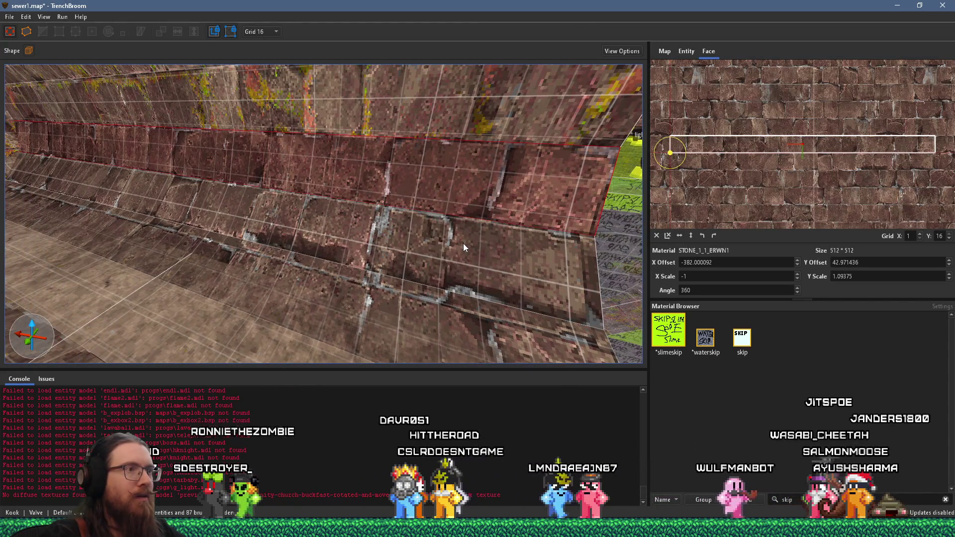
# Shift the lower wall face's bricks upward and carry the alignment onto the face below
pyautogui.moveTo(460, 250); pyautogui.dragTo(404, 210)
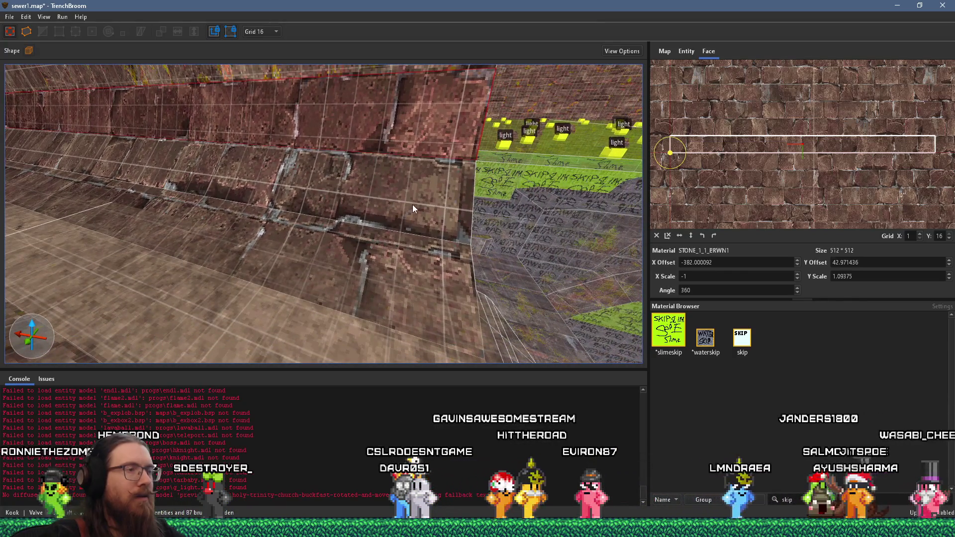
pyautogui.click(413, 205)
pyautogui.moveTo(775, 154)
pyautogui.mouseDown()
pyautogui.moveTo(778, 126)
pyautogui.moveTo(730, 134)
pyautogui.moveTo(771, 127)
pyautogui.moveTo(772, 112)
pyautogui.moveTo(732, 129)
pyautogui.mouseUp()
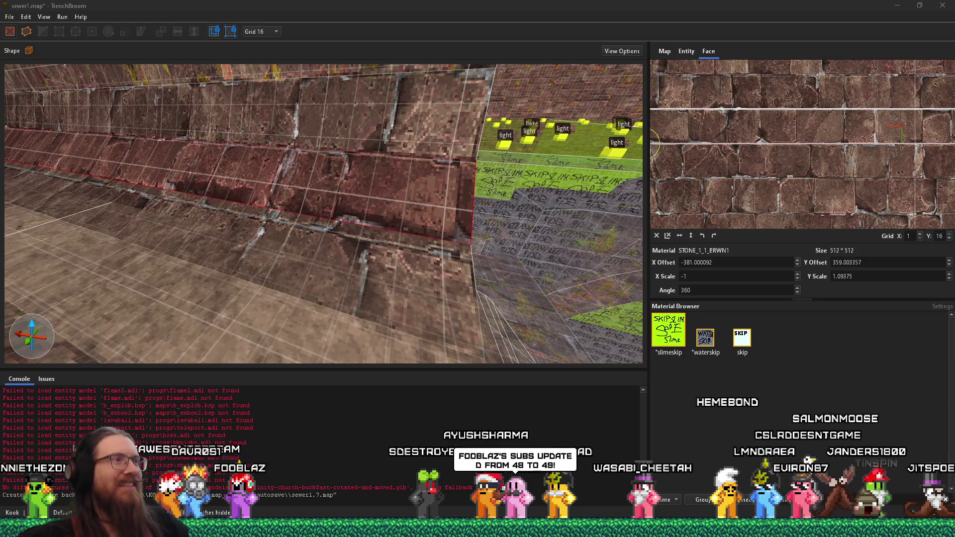
pyautogui.moveTo(315, 213); pyautogui.dragTo(333, 142)
pyautogui.hotkey('ctrl', 'Left')
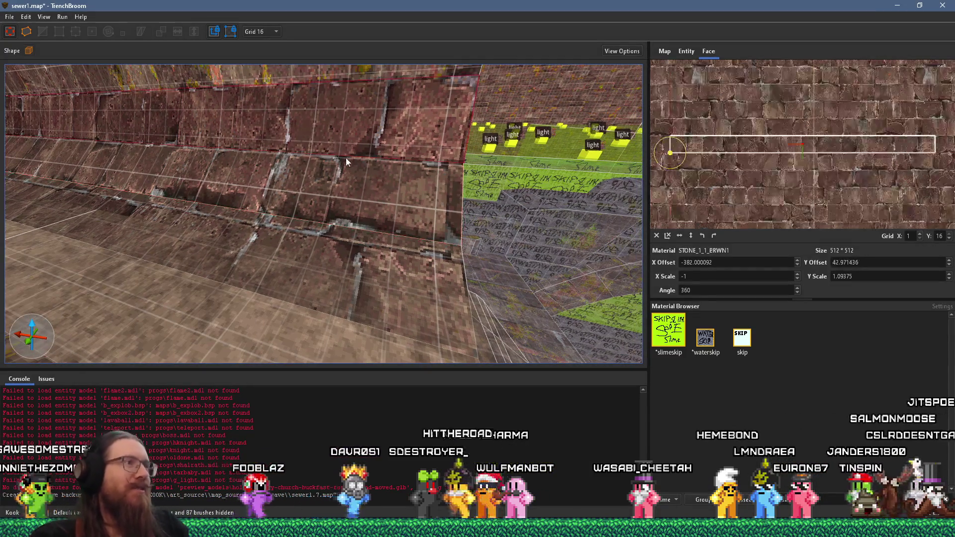
pyautogui.keyDown('alt'); pyautogui.keyDown('shift'); pyautogui.click(366, 235); pyautogui.keyUp('shift'); pyautogui.keyUp('alt')
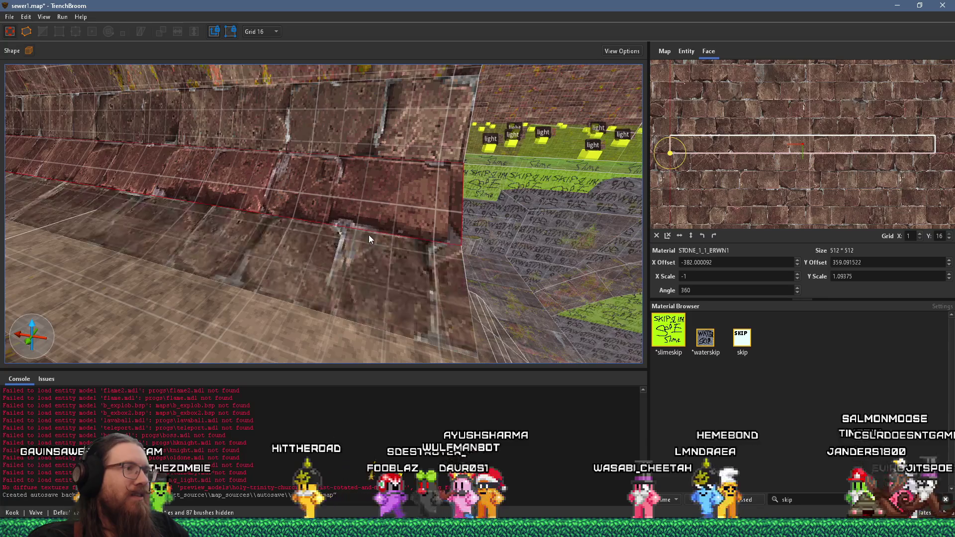
# Adjust the next lower faces' vertical offset and scale so the brick courses line up
pyautogui.click(369, 235)
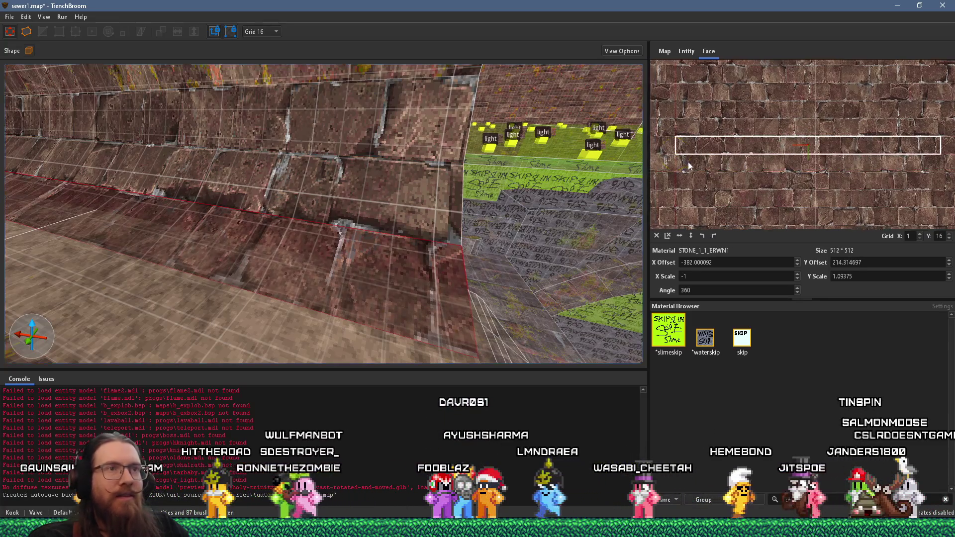
pyautogui.scroll(2, 739, 151)
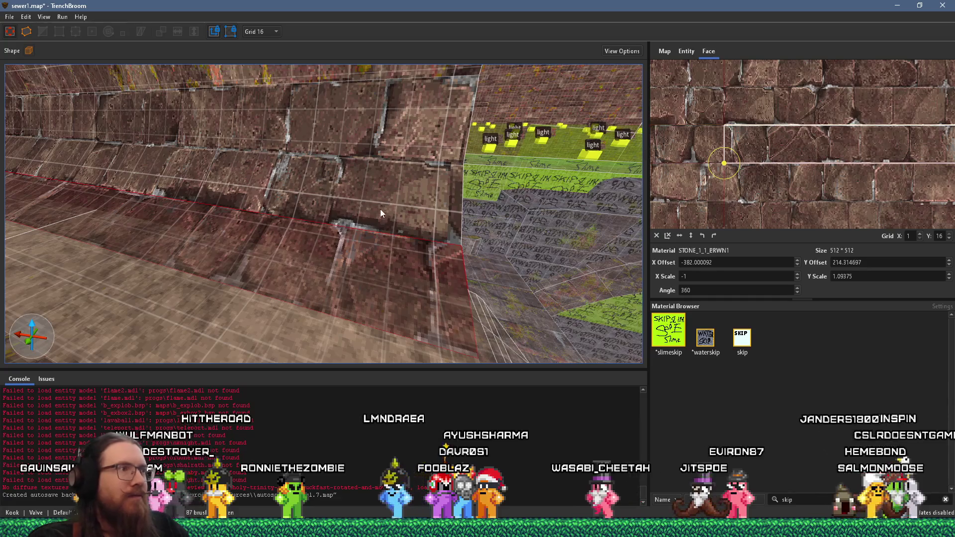
pyautogui.moveTo(725, 166)
pyautogui.mouseDown()
pyautogui.moveTo(750, 186)
pyautogui.moveTo(740, 198)
pyautogui.mouseUp()
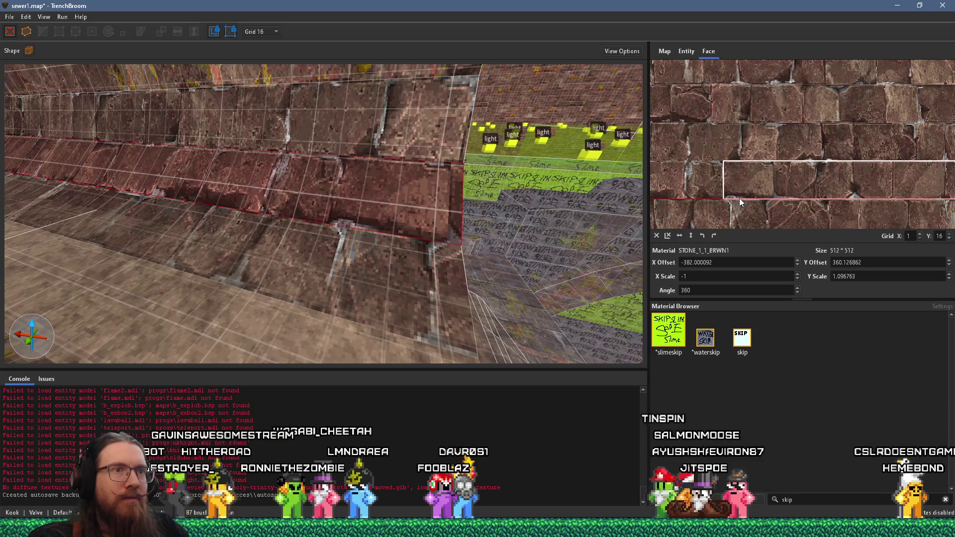
pyautogui.keyDown('shift'); pyautogui.click(411, 245); pyautogui.keyUp('shift')
pyautogui.scroll(3, 744, 171)
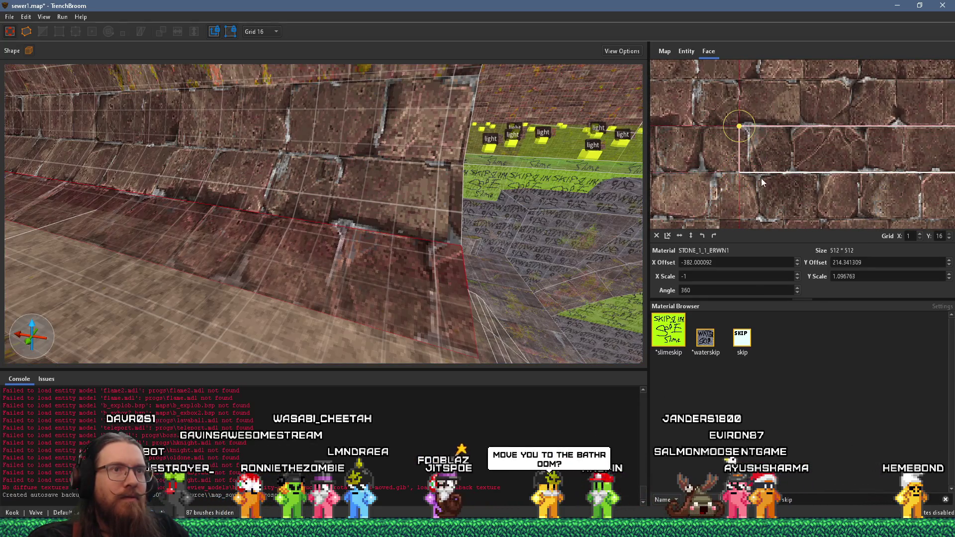
pyautogui.moveTo(765, 172); pyautogui.dragTo(767, 173)
pyautogui.moveTo(518, 211)
pyautogui.mouseDown()
pyautogui.moveTo(497, 188)
pyautogui.moveTo(438, 177)
pyautogui.moveTo(438, 229)
pyautogui.moveTo(439, 121)
pyautogui.moveTo(432, 137)
pyautogui.moveTo(428, 87)
pyautogui.moveTo(437, 183)
pyautogui.moveTo(414, 167)
pyautogui.moveTo(428, 191)
pyautogui.moveTo(456, 198)
pyautogui.moveTo(473, 223)
pyautogui.moveTo(458, 235)
pyautogui.moveTo(399, 219)
pyautogui.mouseUp()
pyautogui.click(414, 226)
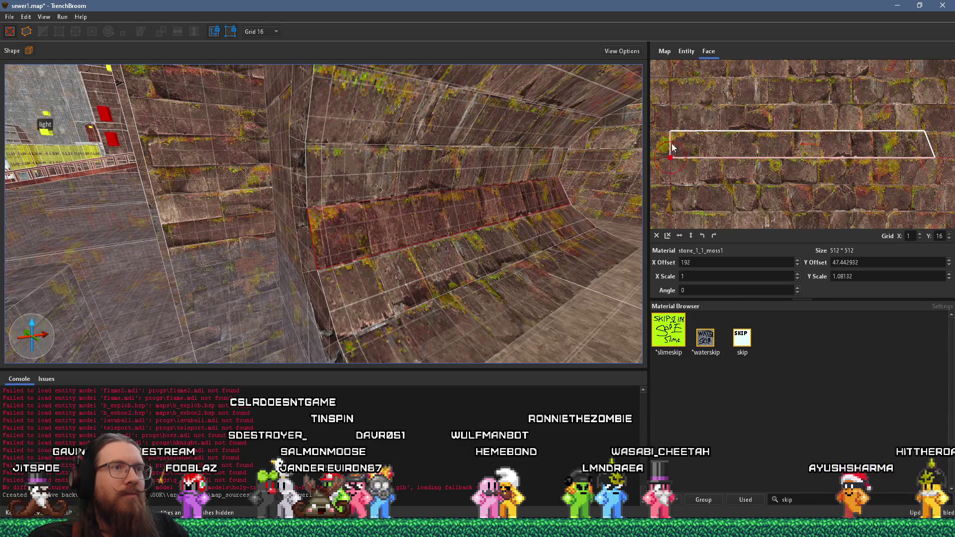
# Stretch the lower sloped face's mossy-stone texture to its bottom edge (Y scale 1.081323)
pyautogui.scroll(1, 682, 133)
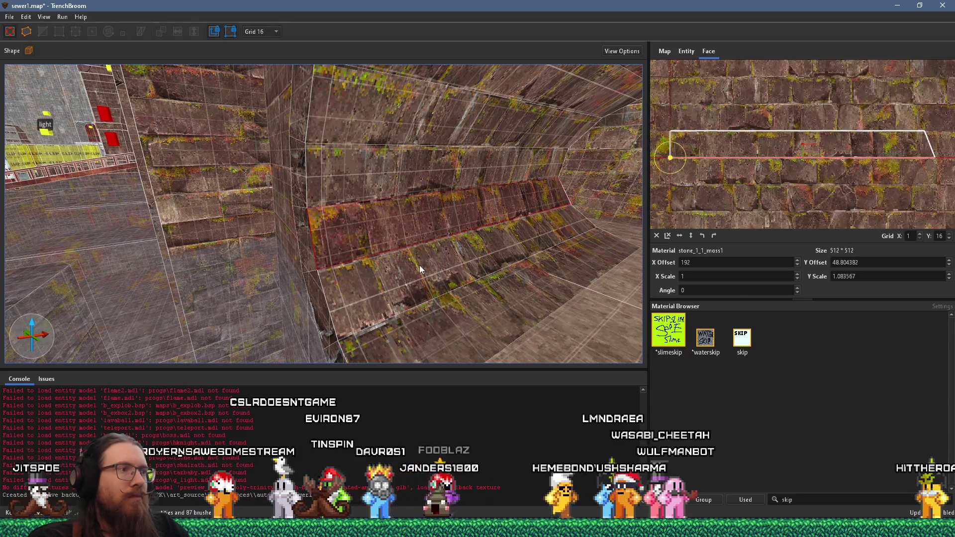
pyautogui.click(419, 264)
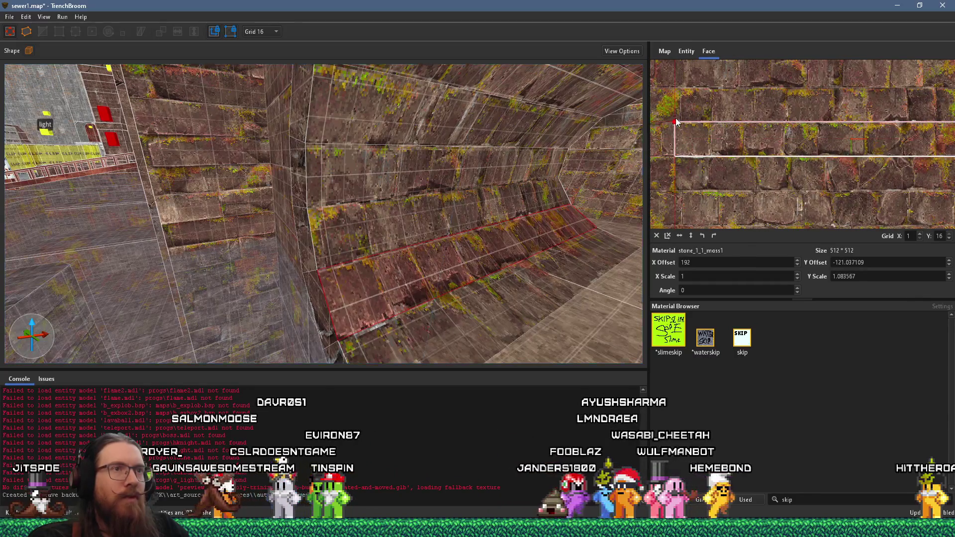
pyautogui.click(455, 246)
pyautogui.click(456, 280)
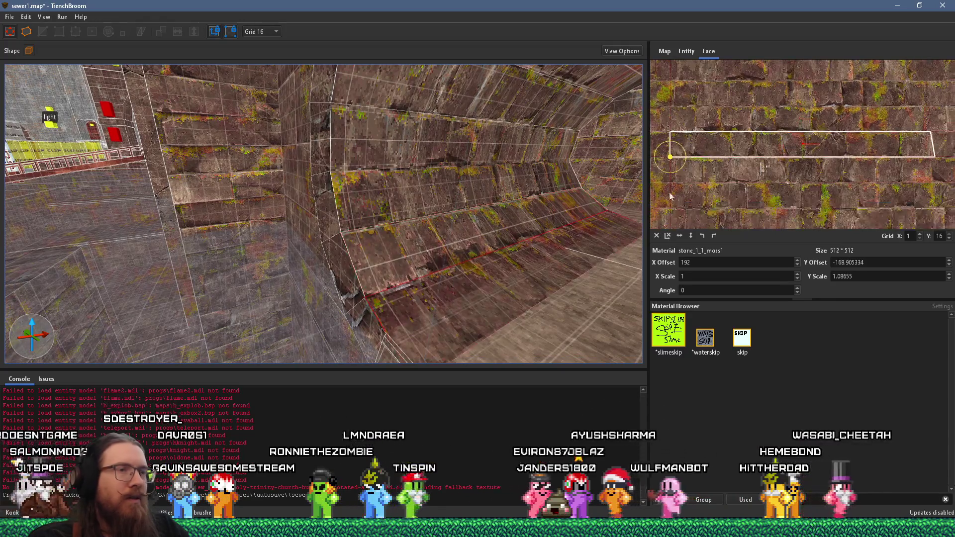
pyautogui.moveTo(695, 150); pyautogui.dragTo(694, 149)
# Look straight down the tunnel and select the next wall face
pyautogui.scroll(2, 550, 222)
pyautogui.scroll(-5, 549, 222)
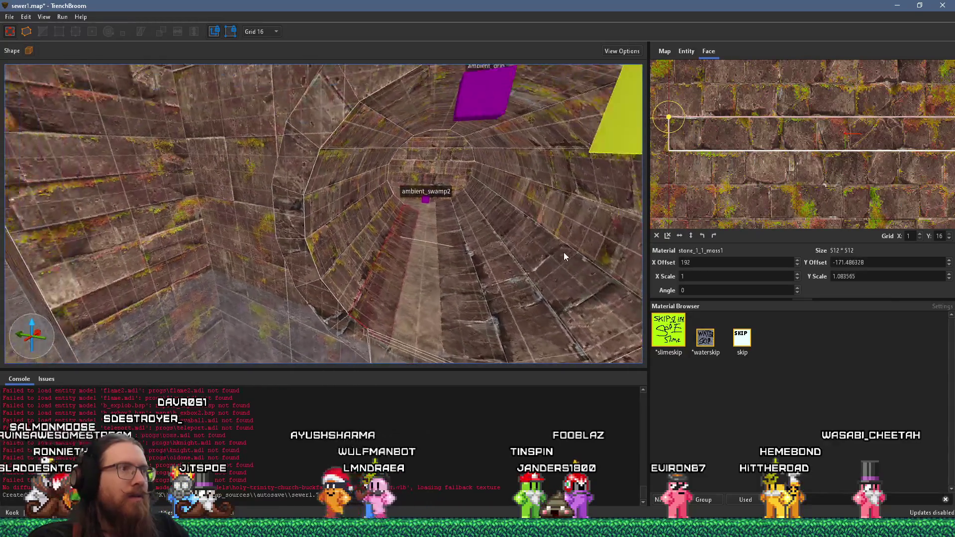
pyautogui.scroll(6, 594, 138)
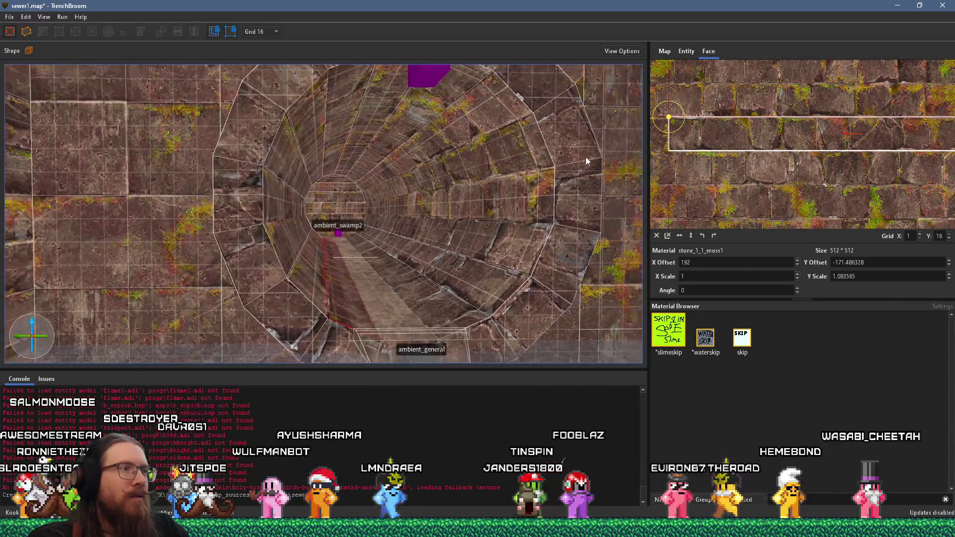
pyautogui.scroll(5, 438, 229)
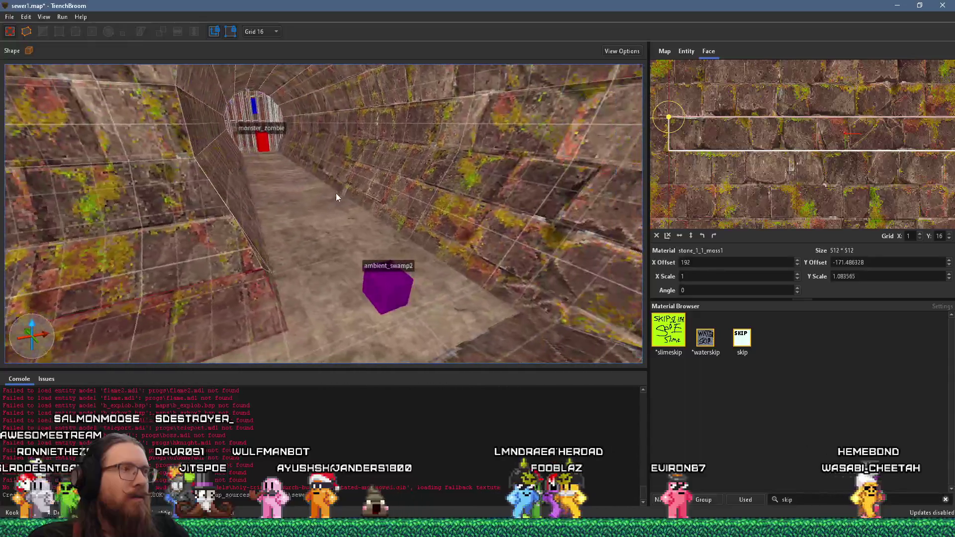
pyautogui.scroll(-5, 395, 171)
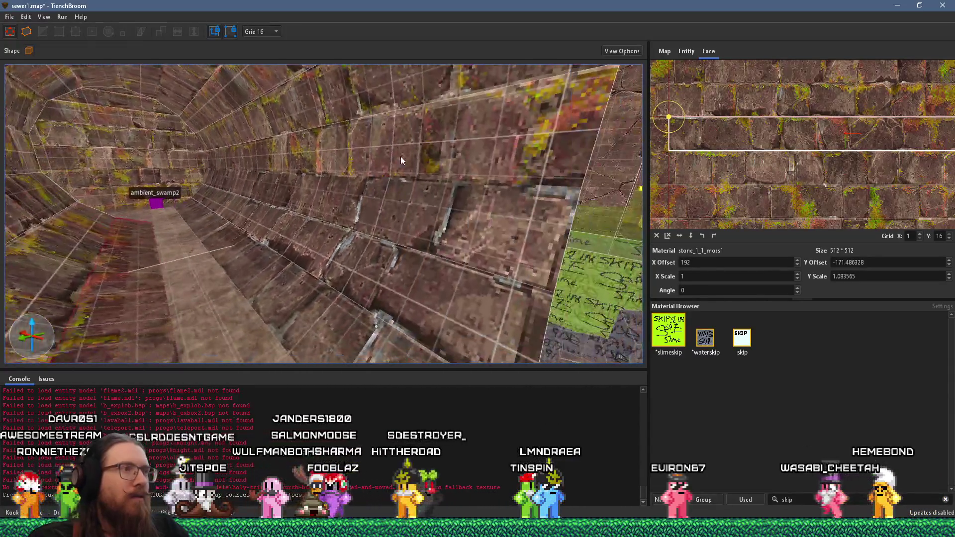
pyautogui.moveTo(401, 156); pyautogui.dragTo(386, 164)
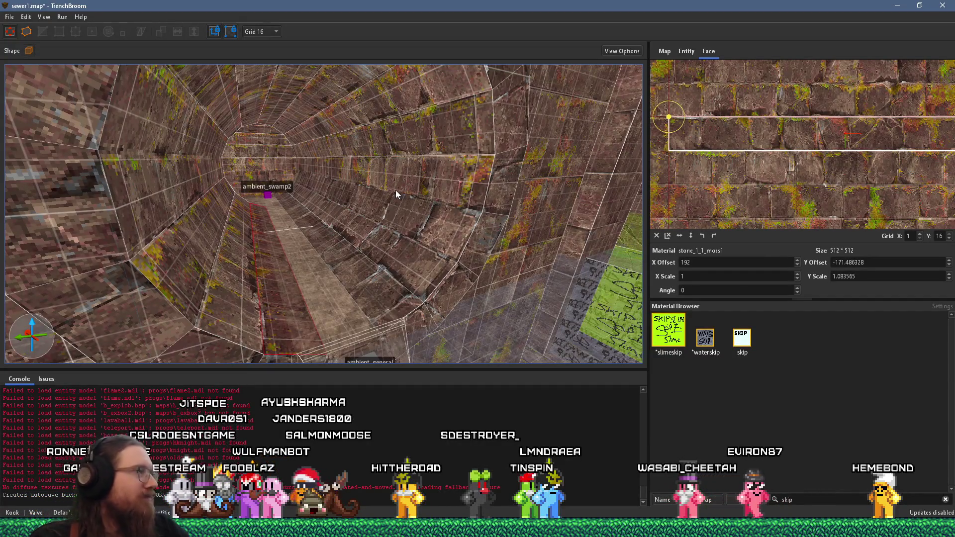
pyautogui.moveTo(445, 192)
pyautogui.mouseDown()
pyautogui.moveTo(369, 198)
pyautogui.moveTo(416, 192)
pyautogui.moveTo(422, 166)
pyautogui.moveTo(453, 166)
pyautogui.moveTo(245, 189)
pyautogui.moveTo(289, 194)
pyautogui.mouseUp()
pyautogui.click(445, 163)
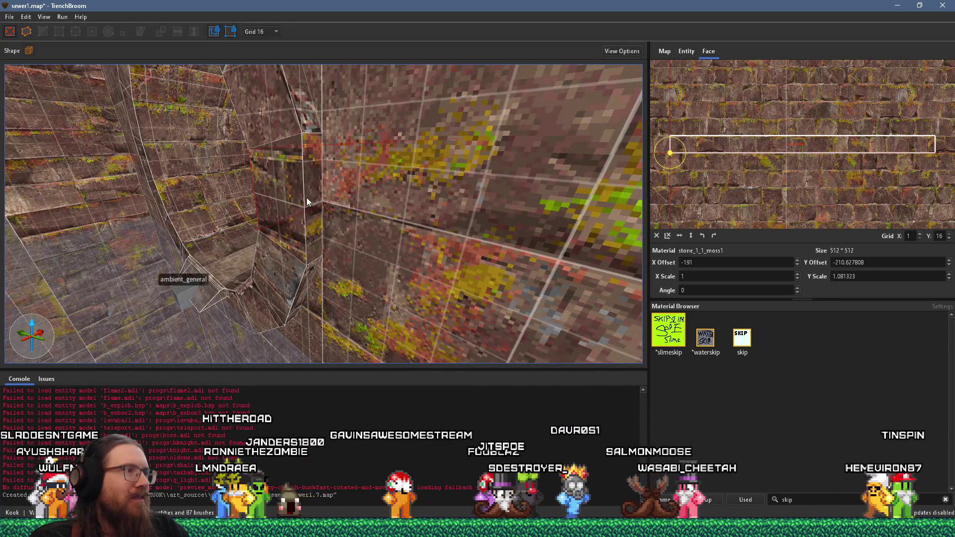
# Inspect the left tunnel wall faces and the corner face where the tunnel meets the flat wall
pyautogui.scroll(-10, 306, 198)
pyautogui.moveTo(363, 208)
pyautogui.mouseDown()
pyautogui.moveTo(238, 202)
pyautogui.moveTo(289, 189)
pyautogui.moveTo(275, 195)
pyautogui.moveTo(444, 213)
pyautogui.moveTo(389, 211)
pyautogui.moveTo(406, 213)
pyautogui.moveTo(316, 230)
pyautogui.moveTo(262, 185)
pyautogui.moveTo(568, 278)
pyautogui.moveTo(546, 266)
pyautogui.mouseUp()
pyautogui.click(290, 190)
pyautogui.click(345, 199)
pyautogui.click(316, 195)
pyautogui.click(279, 182)
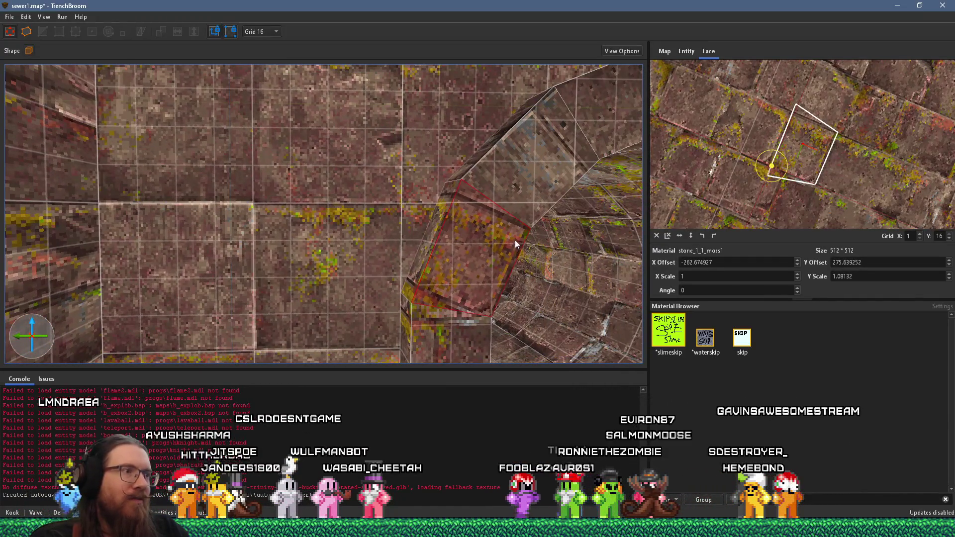
pyautogui.moveTo(480, 247)
pyautogui.mouseDown()
pyautogui.moveTo(478, 229)
pyautogui.moveTo(521, 219)
pyautogui.moveTo(520, 198)
pyautogui.moveTo(291, 175)
pyautogui.mouseUp()
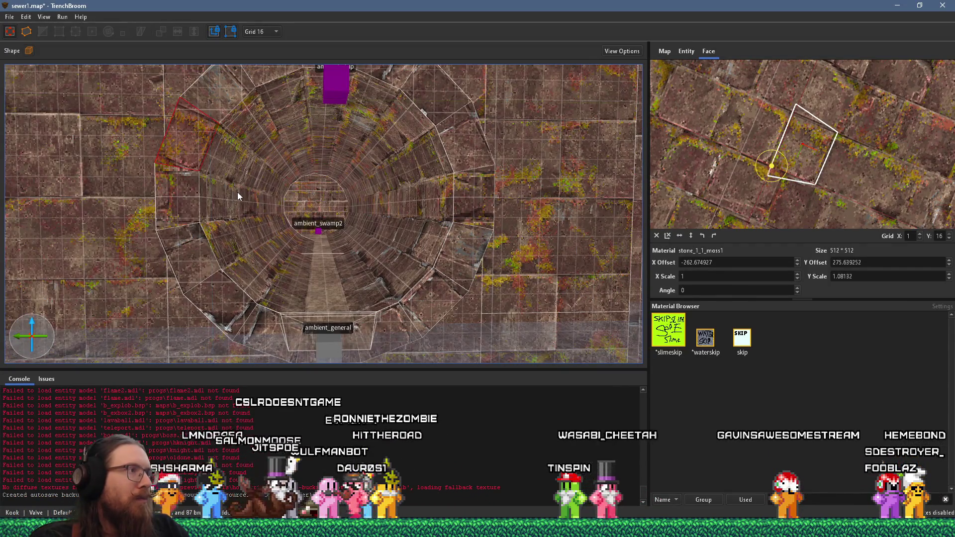
pyautogui.moveTo(243, 193)
pyautogui.mouseDown()
pyautogui.moveTo(237, 225)
pyautogui.moveTo(413, 213)
pyautogui.moveTo(362, 194)
pyautogui.moveTo(306, 187)
pyautogui.moveTo(460, 256)
pyautogui.moveTo(433, 227)
pyautogui.mouseUp()
pyautogui.press('Escape')
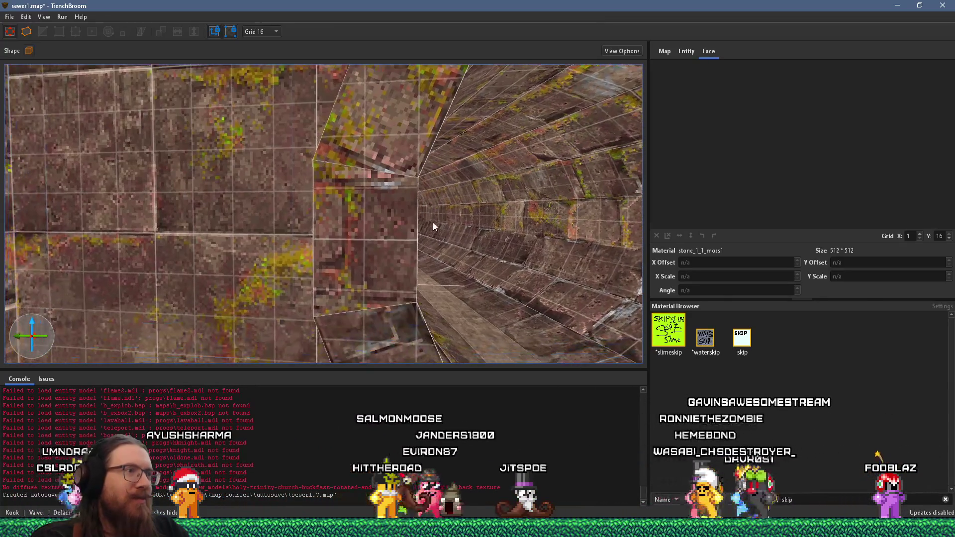
# Slide the corner face's mossy-stone texture sideways and down so its rows line up
pyautogui.click(398, 231)
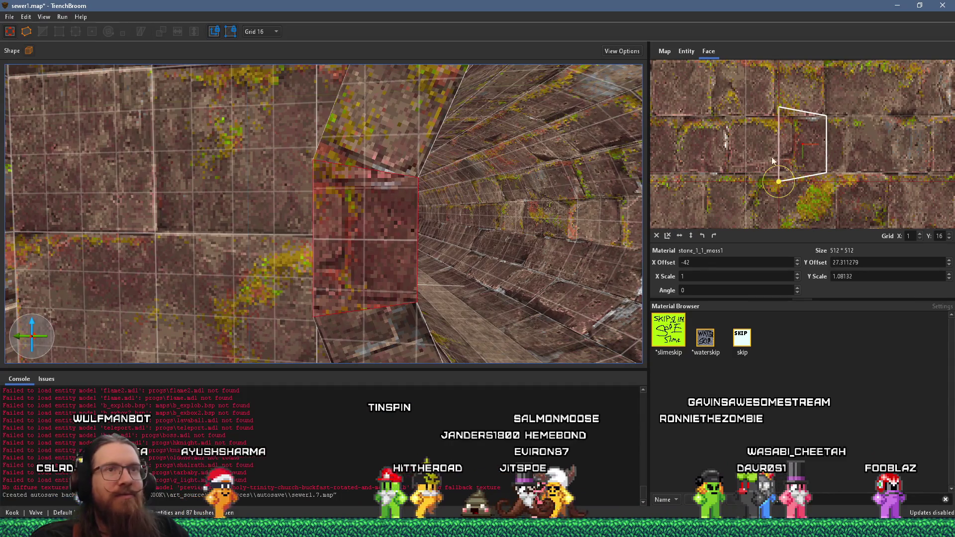
pyautogui.moveTo(806, 149)
pyautogui.mouseDown()
pyautogui.moveTo(726, 131)
pyautogui.moveTo(676, 149)
pyautogui.moveTo(657, 137)
pyautogui.mouseUp()
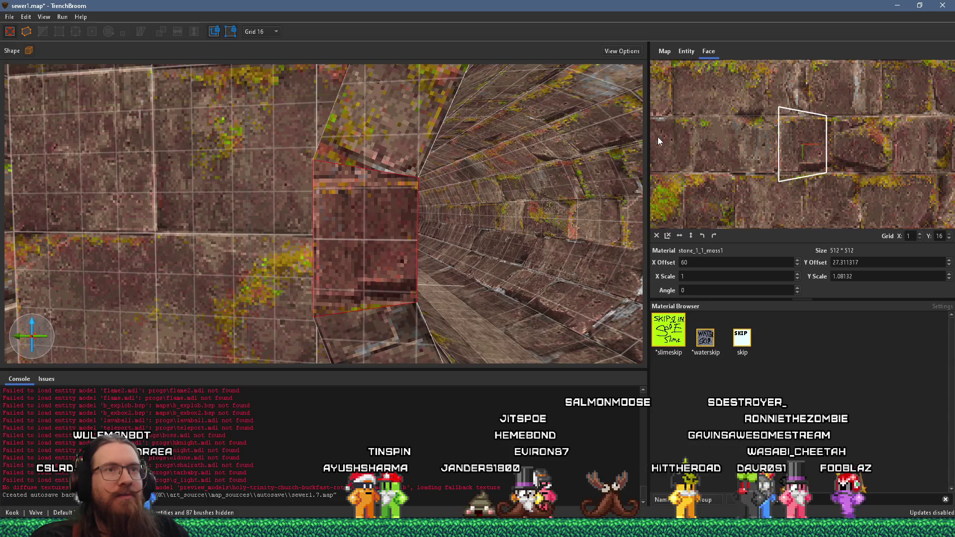
pyautogui.moveTo(790, 143); pyautogui.dragTo(786, 109)
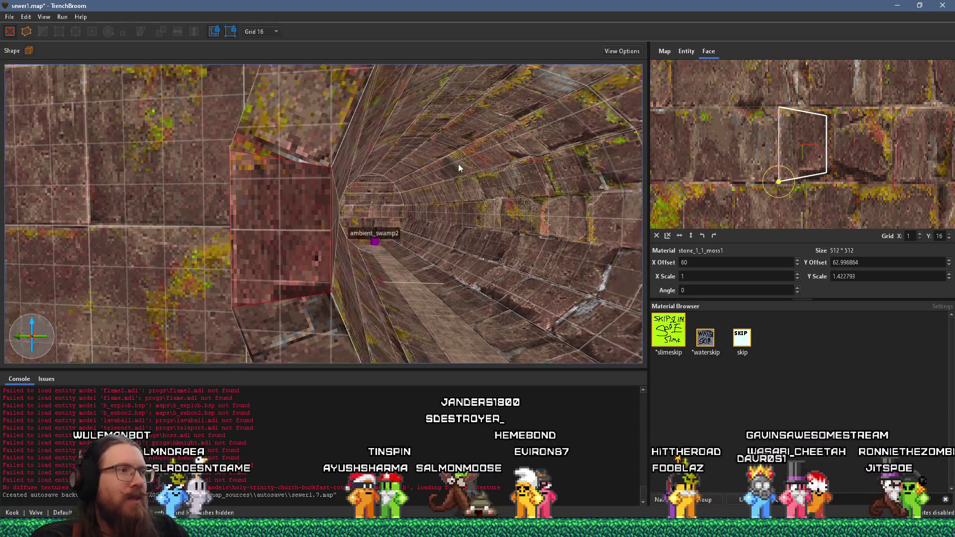
pyautogui.moveTo(458, 163); pyautogui.dragTo(418, 160)
pyautogui.scroll(-8, 418, 160)
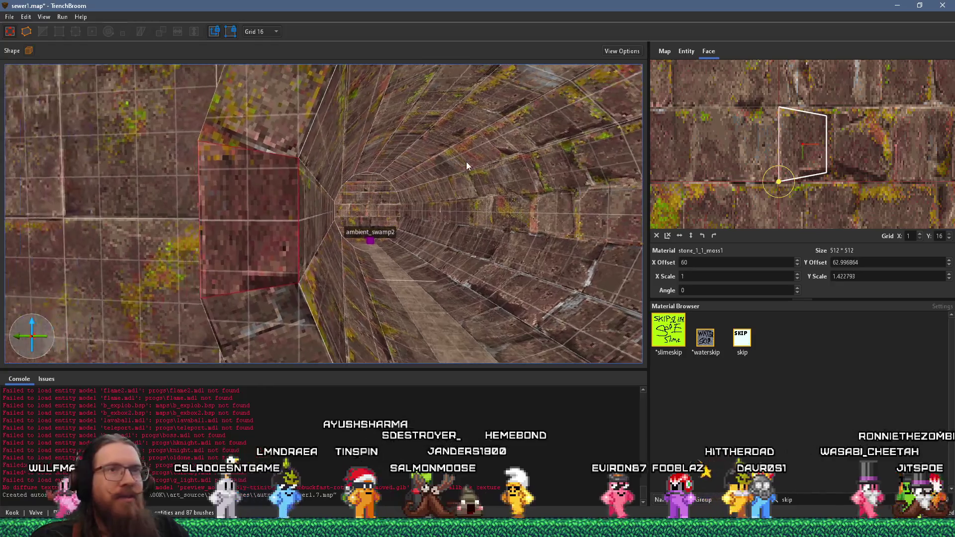
pyautogui.scroll(10, 384, 156)
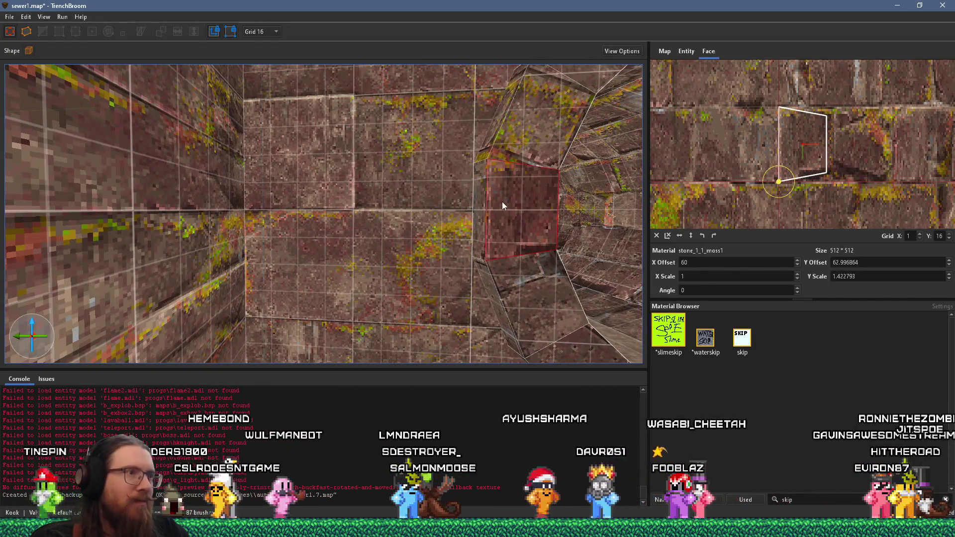
# Clear the selection, move beside the tunnel wall and select a pillar face
pyautogui.press('d')
pyautogui.press('Escape')
pyautogui.scroll(-10, 503, 201)
pyautogui.scroll(10, 377, 184)
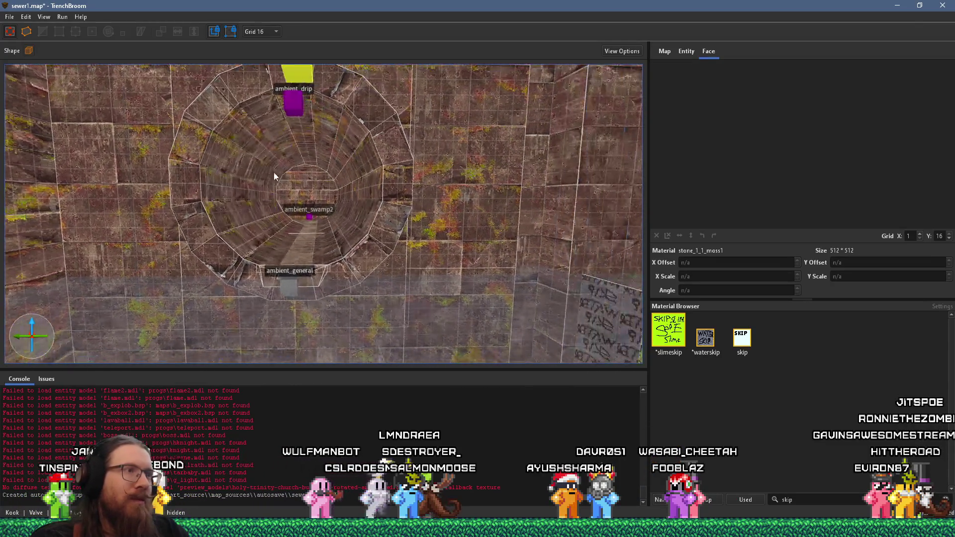
pyautogui.press('d')
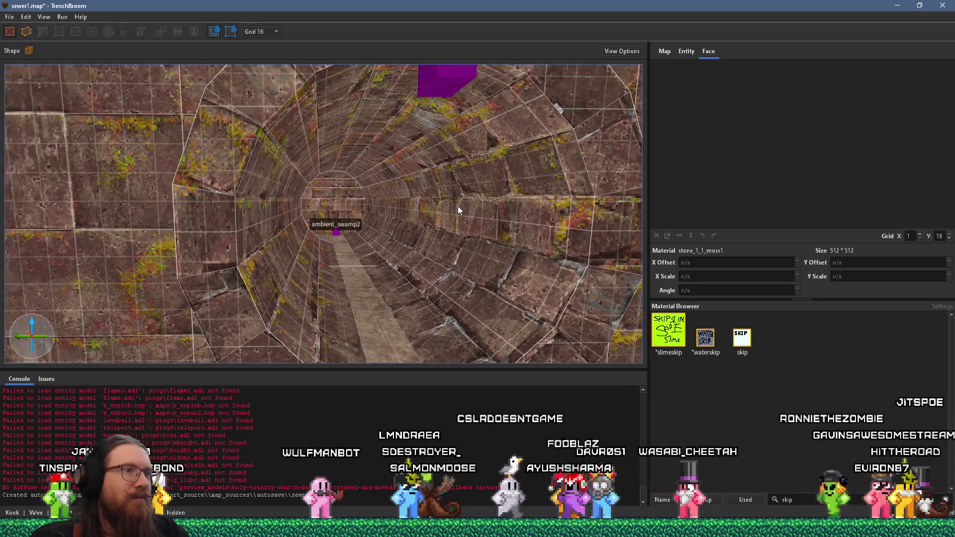
pyautogui.press('a')
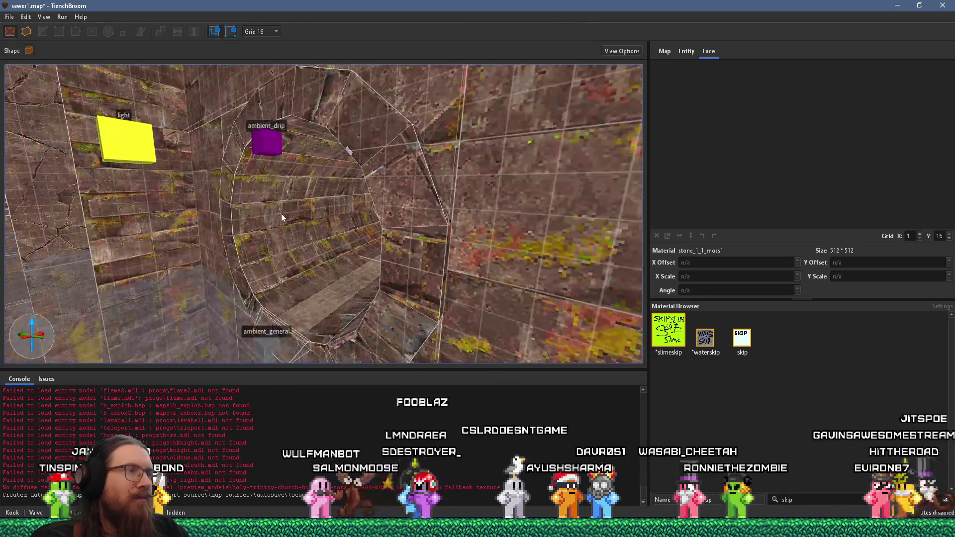
pyautogui.press('d')
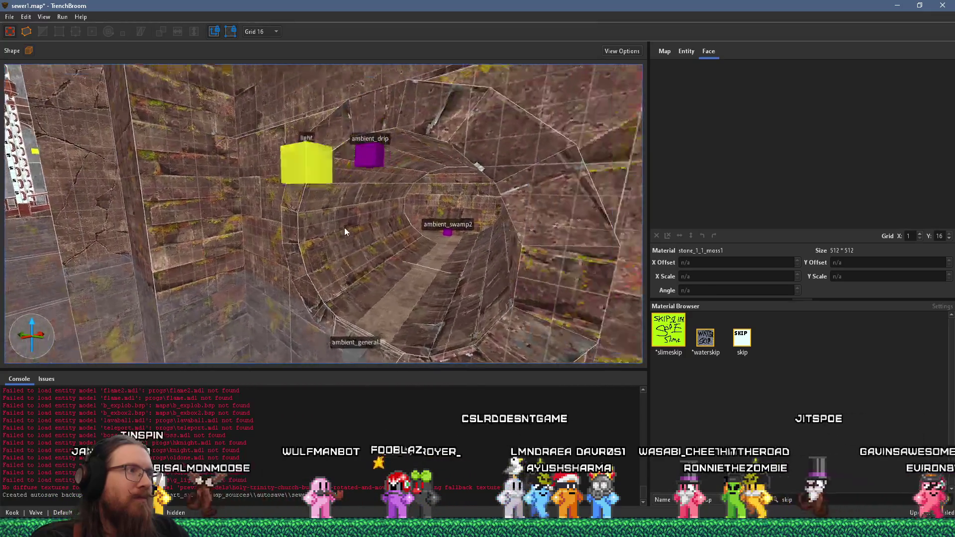
pyautogui.keyDown('shift'); pyautogui.click(262, 251); pyautogui.keyUp('shift')
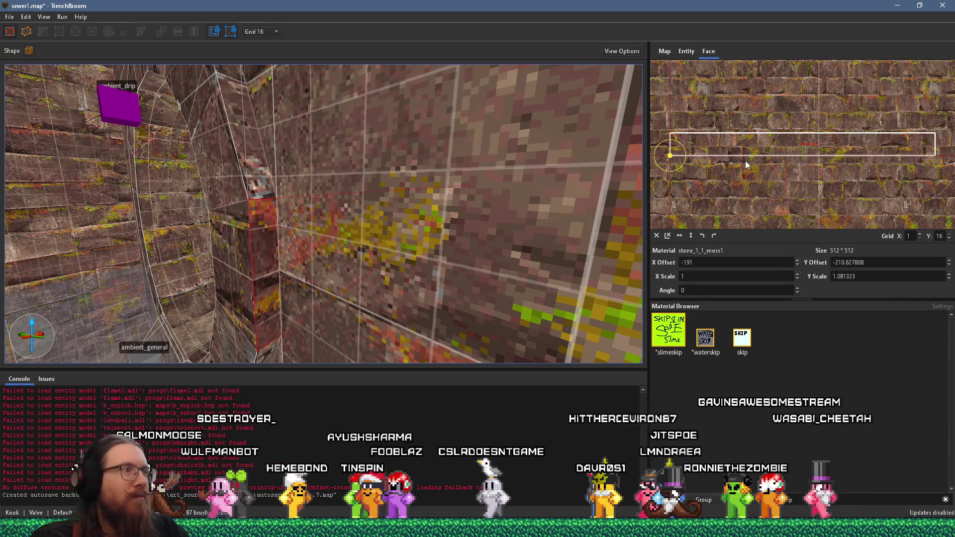
# Give a sloped tunnel face the stone_1_1_moss1 material and slide its texture into alignment
pyautogui.moveTo(572, 196)
pyautogui.mouseDown()
pyautogui.moveTo(291, 203)
pyautogui.moveTo(399, 179)
pyautogui.mouseUp()
pyautogui.press('s')
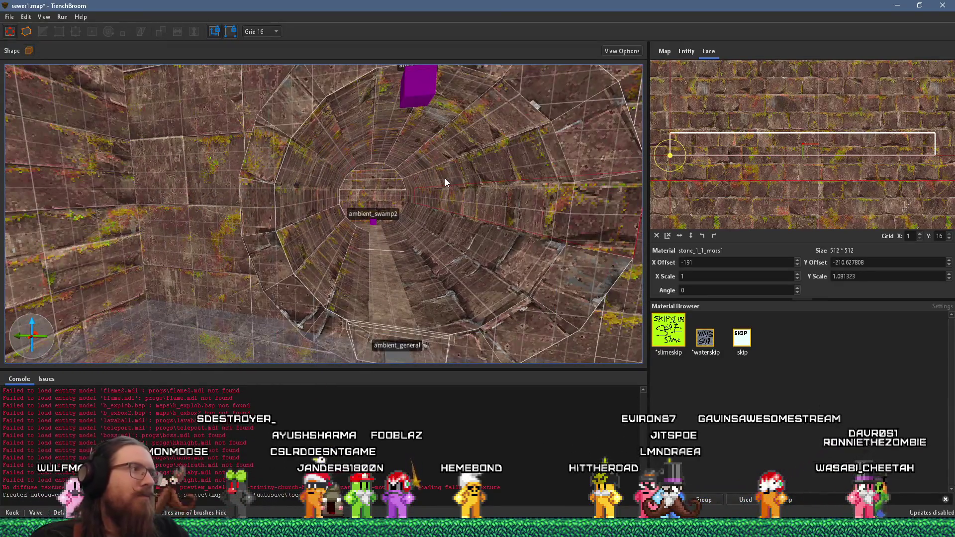
pyautogui.press('Escape')
pyautogui.press('w')
pyautogui.press('w')
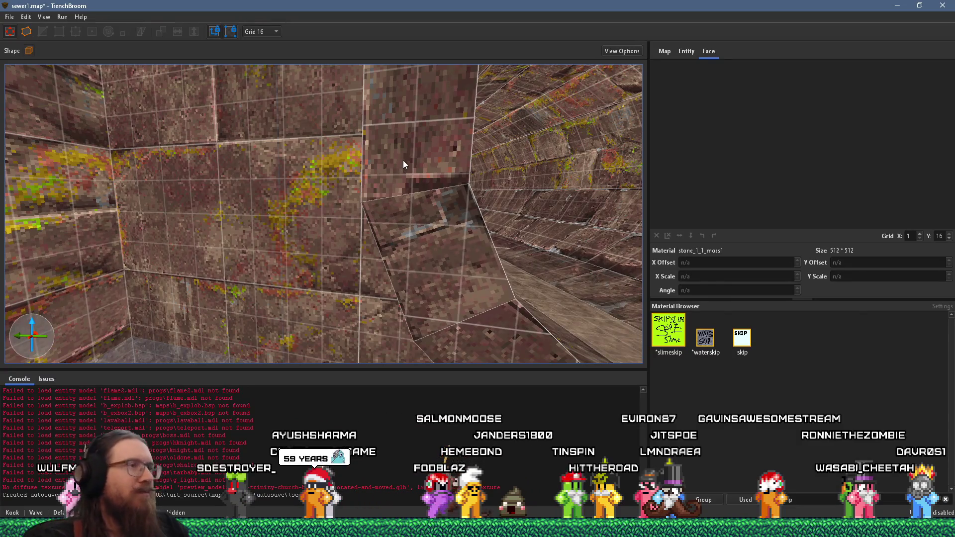
pyautogui.scroll(-5, 402, 161)
pyautogui.scroll(6, 416, 173)
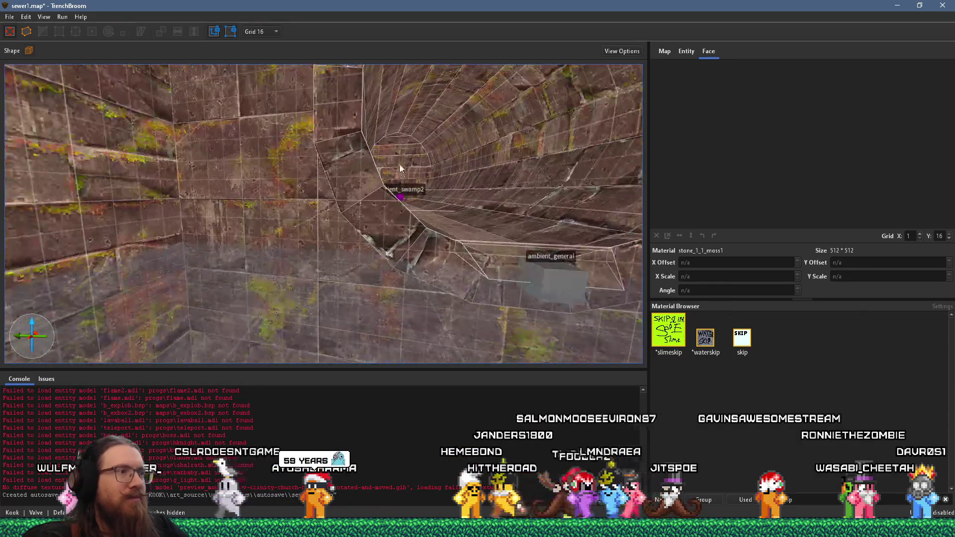
pyautogui.scroll(-2, 357, 157)
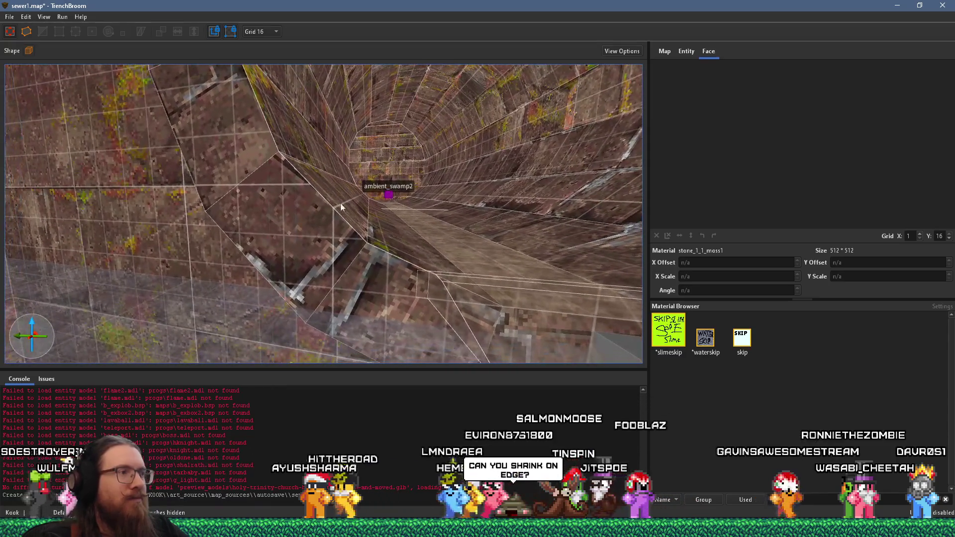
pyautogui.click(316, 228)
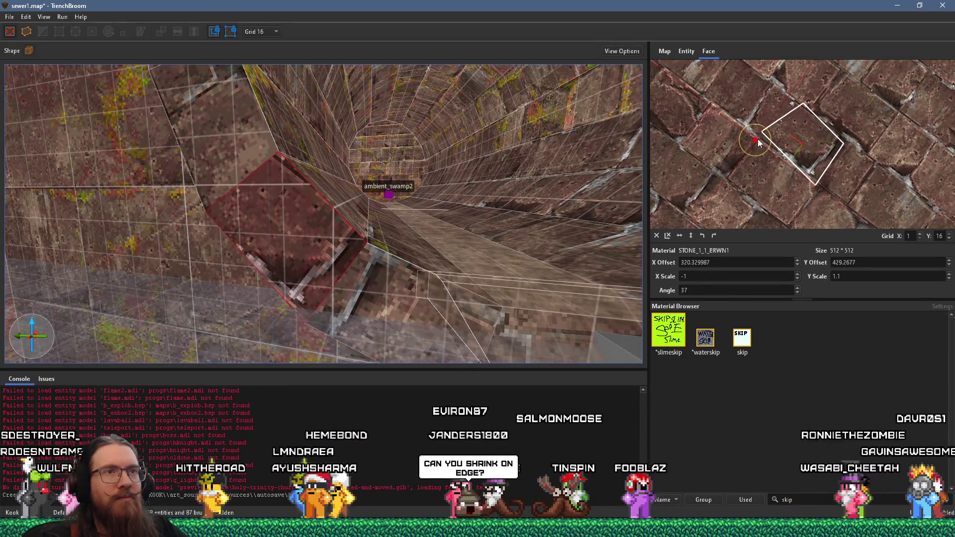
pyautogui.hotkey('ctrl', 'u')
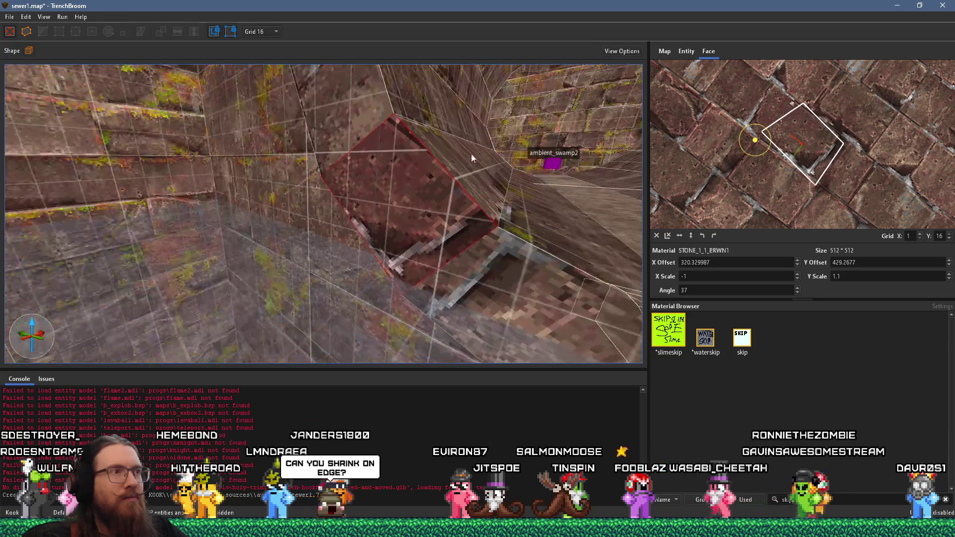
pyautogui.hotkey('ctrl', 'z')
pyautogui.hotkey('ctrl', 'z')
pyautogui.hotkey('ctrl', 'z')
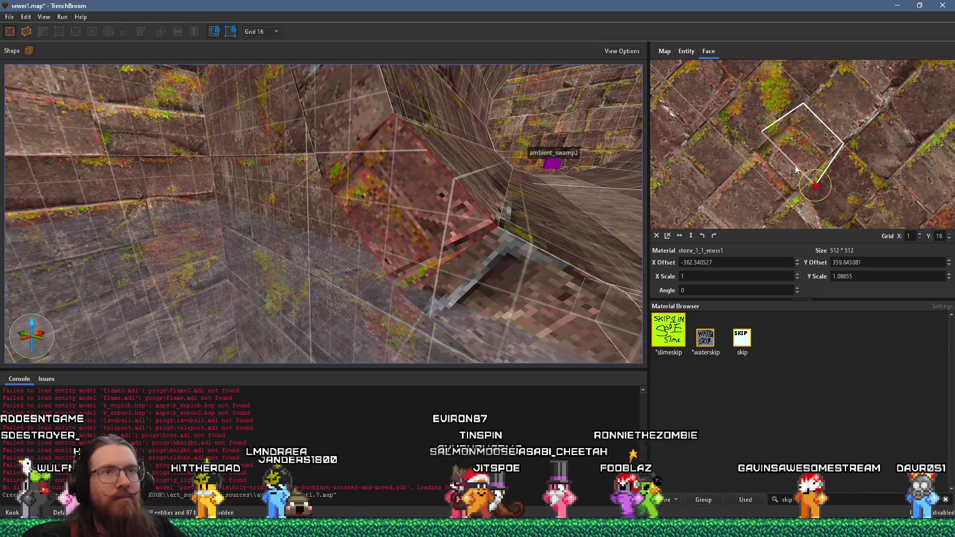
pyautogui.moveTo(807, 140)
pyautogui.mouseDown()
pyautogui.moveTo(785, 157)
pyautogui.moveTo(830, 130)
pyautogui.moveTo(820, 112)
pyautogui.moveTo(819, 122)
pyautogui.mouseUp()
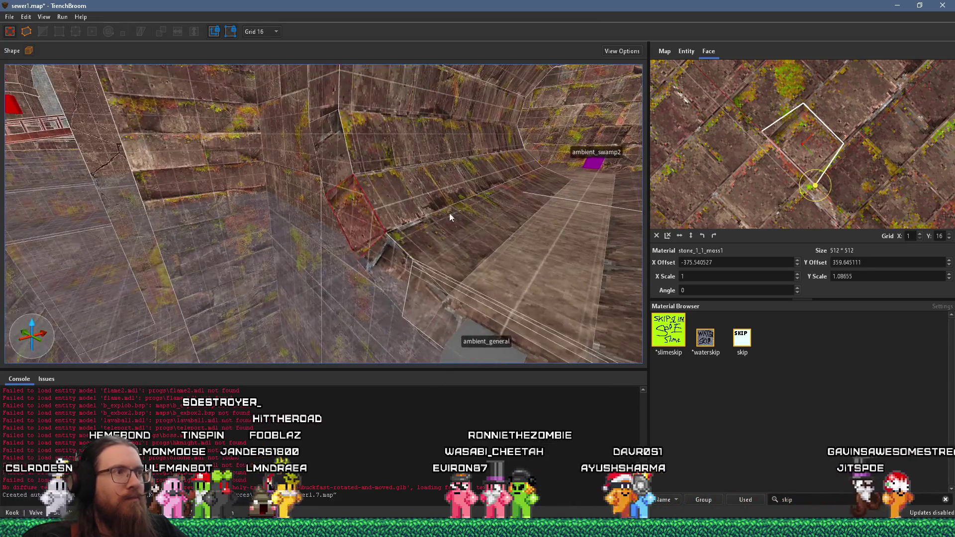
# Shift the small adjoining face's texture to X offset -467.518677, Y offset 449.302185
pyautogui.keyDown('shift'); pyautogui.click(408, 243); pyautogui.keyUp('shift')
pyautogui.keyDown('shift'); pyautogui.click(393, 251); pyautogui.keyUp('shift')
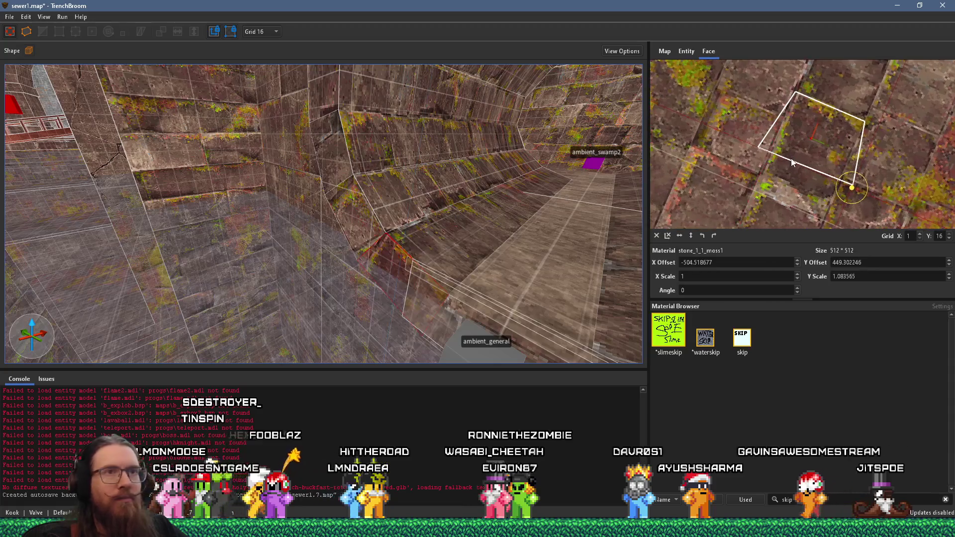
pyautogui.moveTo(816, 134)
pyautogui.mouseDown()
pyautogui.moveTo(782, 214)
pyautogui.moveTo(788, 205)
pyautogui.mouseUp()
pyautogui.moveTo(639, 203)
pyautogui.mouseDown()
pyautogui.moveTo(469, 181)
pyautogui.moveTo(533, 169)
pyautogui.moveTo(464, 176)
pyautogui.moveTo(434, 217)
pyautogui.moveTo(370, 212)
pyautogui.moveTo(398, 237)
pyautogui.moveTo(406, 202)
pyautogui.moveTo(227, 146)
pyautogui.moveTo(218, 129)
pyautogui.moveTo(235, 131)
pyautogui.moveTo(315, 202)
pyautogui.moveTo(324, 199)
pyautogui.mouseUp()
pyautogui.press('Escape')
pyautogui.click(277, 174)
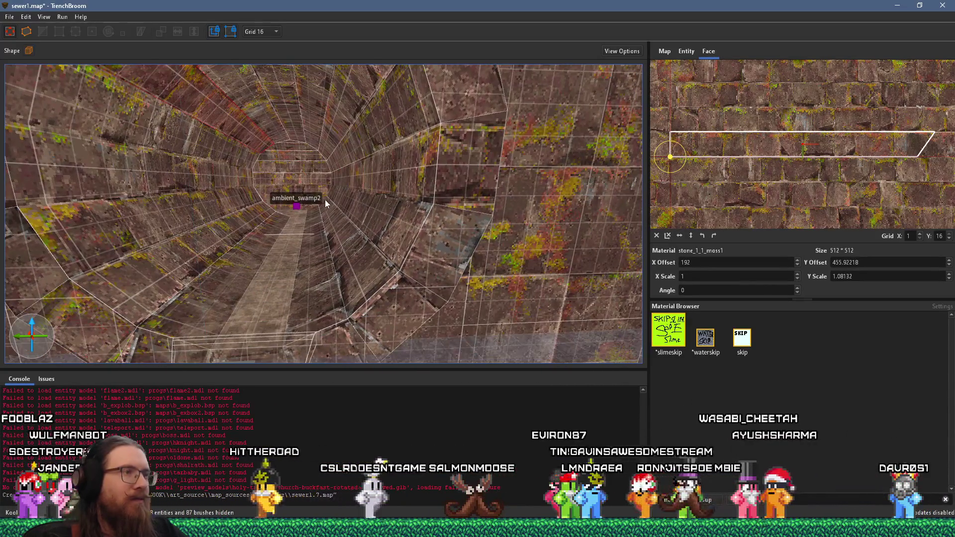
# Inspect the brick wall faces and sloped face further down the sewer tunnel
pyautogui.scroll(2, 409, 215)
pyautogui.click(477, 227)
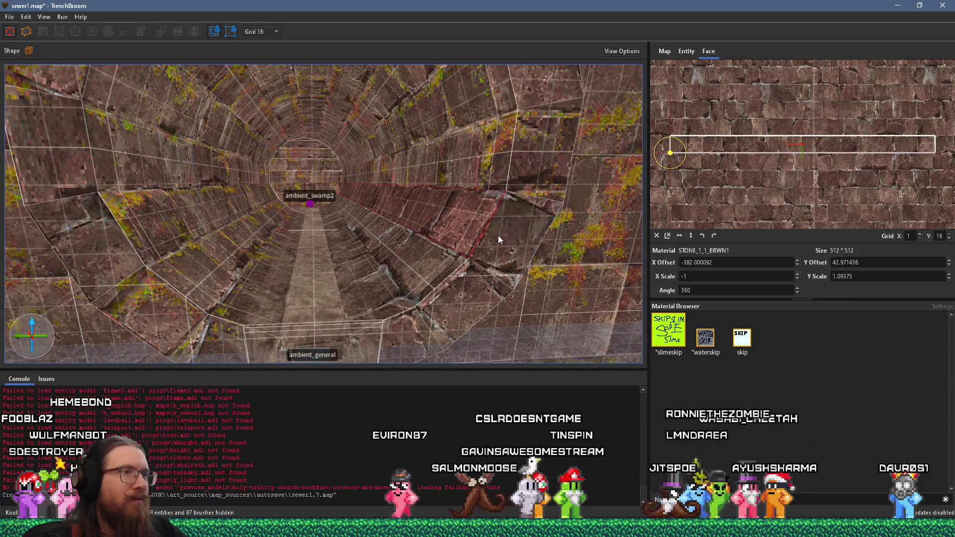
pyautogui.click(498, 235)
pyautogui.scroll(2, 791, 172)
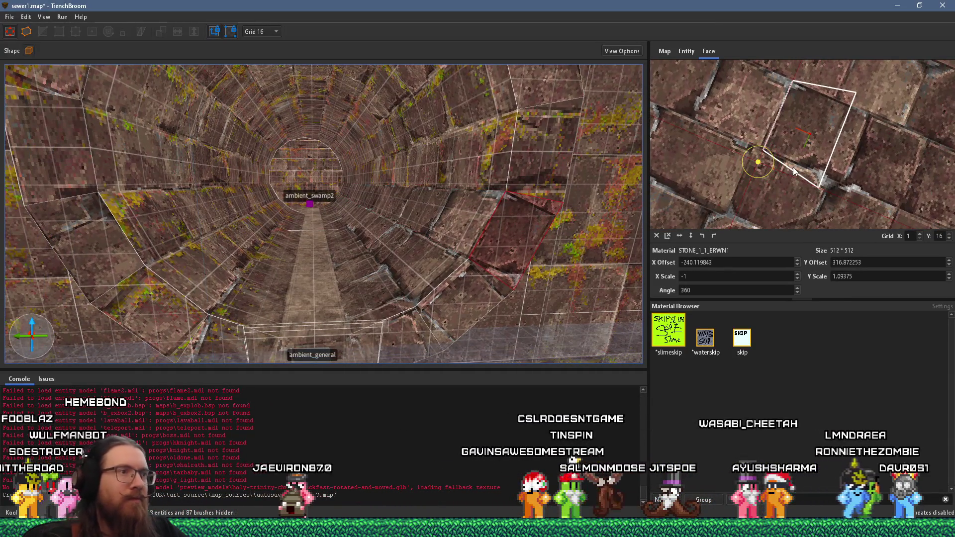
pyautogui.moveTo(623, 194)
pyautogui.mouseDown()
pyautogui.moveTo(521, 225)
pyautogui.moveTo(503, 246)
pyautogui.moveTo(456, 231)
pyautogui.mouseUp()
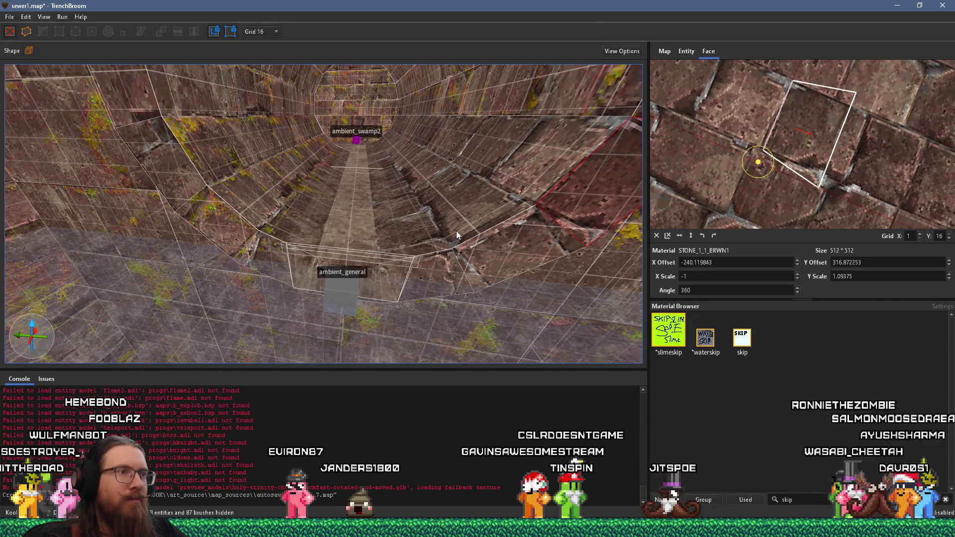
pyautogui.keyDown('shift'); pyautogui.click(485, 224); pyautogui.keyUp('shift')
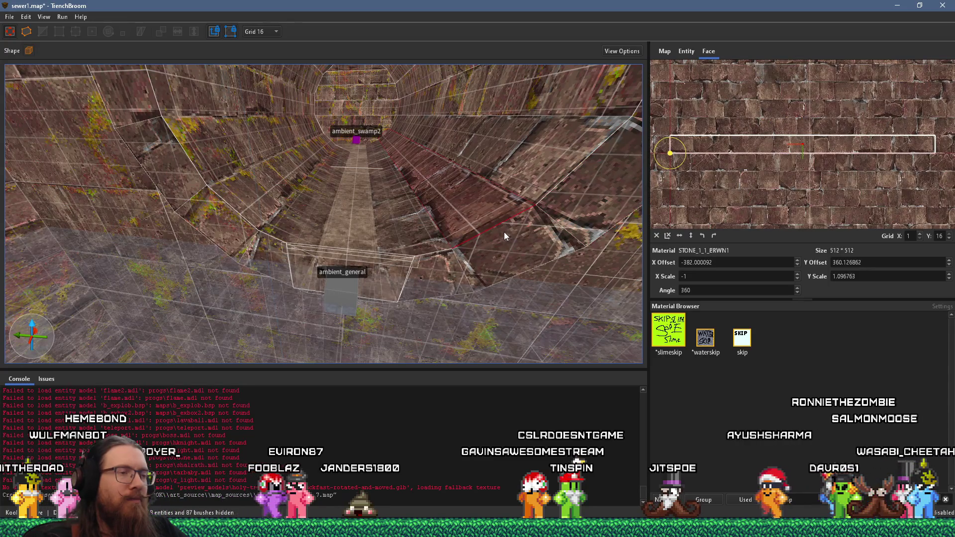
pyautogui.moveTo(487, 222)
pyautogui.mouseDown()
pyautogui.moveTo(458, 210)
pyautogui.moveTo(560, 250)
pyautogui.moveTo(507, 230)
pyautogui.moveTo(488, 254)
pyautogui.moveTo(523, 292)
pyautogui.moveTo(428, 144)
pyautogui.moveTo(448, 179)
pyautogui.mouseUp()
# Clear the face selection and save sewer1.map
pyautogui.press('Escape')
pyautogui.click(15, 17)
pyautogui.click(50, 74)
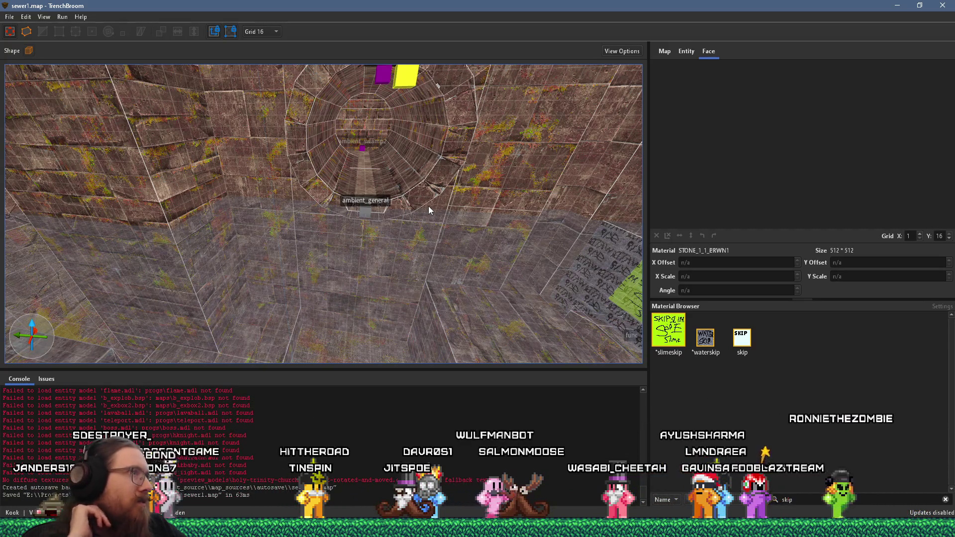
# Shift the mossy corner face's texture up to Y offset 288.575012 to match the adjacent wall
pyautogui.moveTo(428, 206)
pyautogui.mouseDown()
pyautogui.moveTo(432, 137)
pyautogui.moveTo(285, 235)
pyautogui.moveTo(325, 205)
pyautogui.moveTo(417, 176)
pyautogui.moveTo(369, 185)
pyautogui.mouseUp()
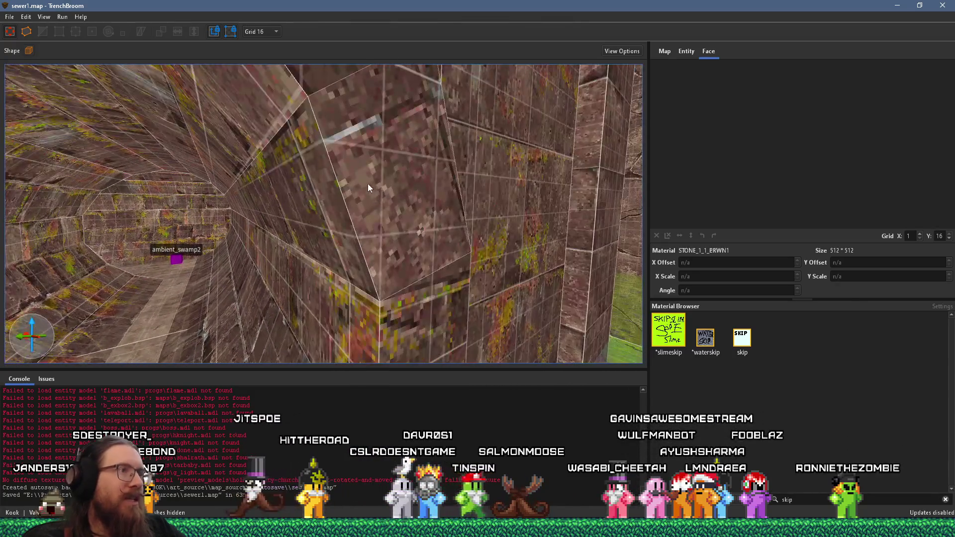
pyautogui.moveTo(425, 94)
pyautogui.mouseDown()
pyautogui.moveTo(384, 166)
pyautogui.moveTo(309, 196)
pyautogui.moveTo(336, 184)
pyautogui.mouseUp()
pyautogui.keyDown('shift'); pyautogui.click(377, 187); pyautogui.keyUp('shift')
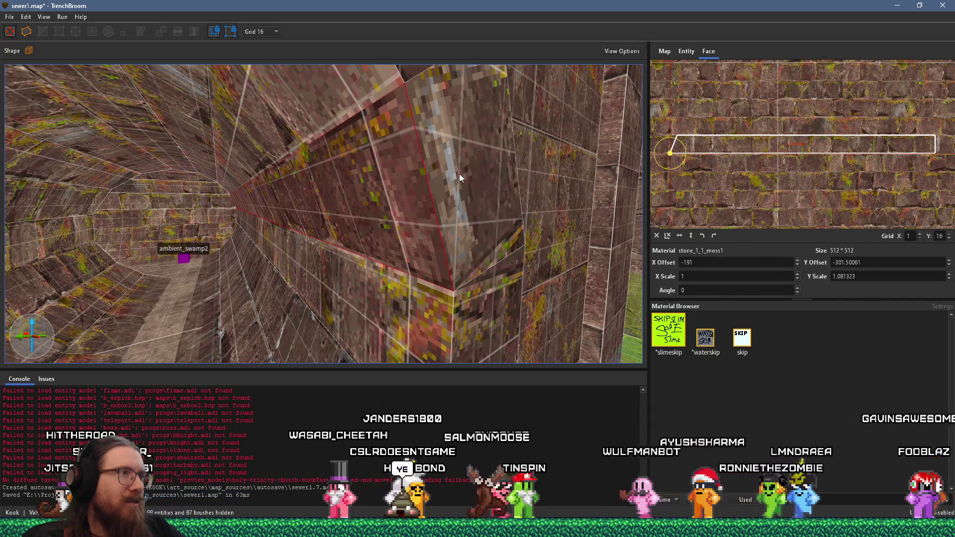
pyautogui.moveTo(458, 174); pyautogui.dragTo(436, 189)
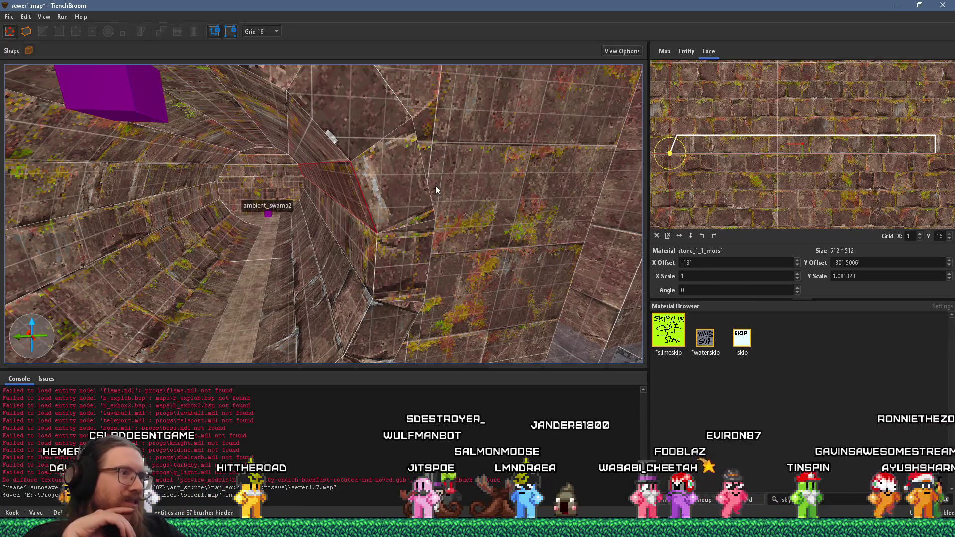
pyautogui.keyDown('shift'); pyautogui.click(406, 189); pyautogui.keyUp('shift')
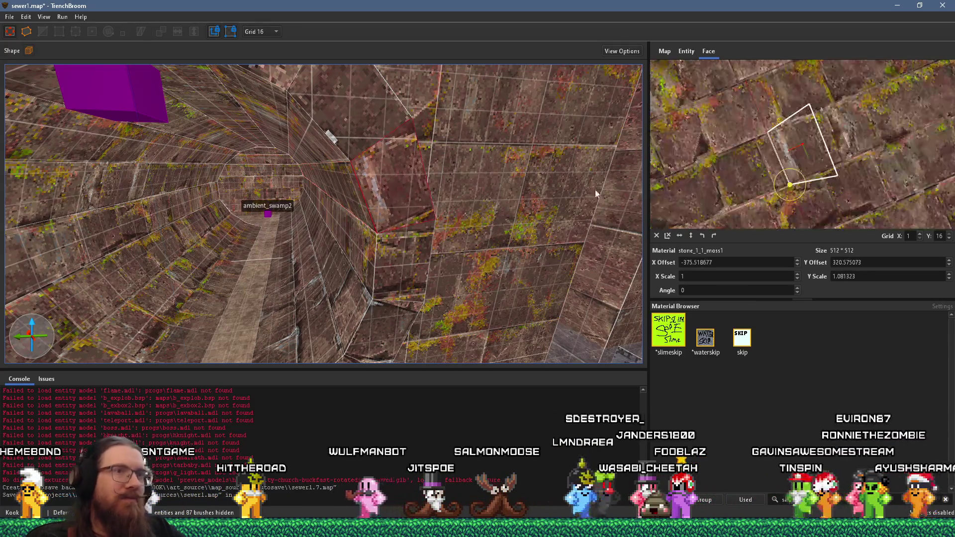
pyautogui.moveTo(870, 102); pyautogui.dragTo(899, 165)
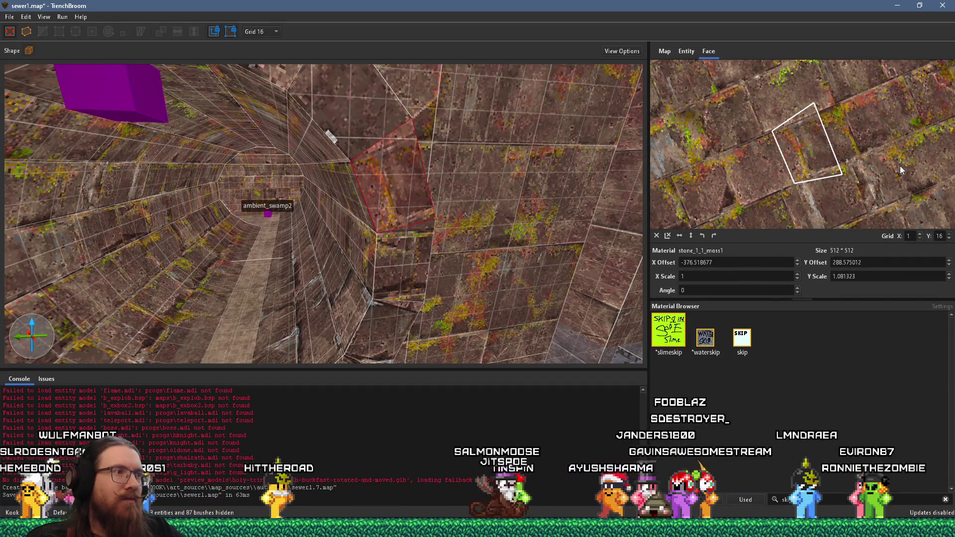
pyautogui.press('a')
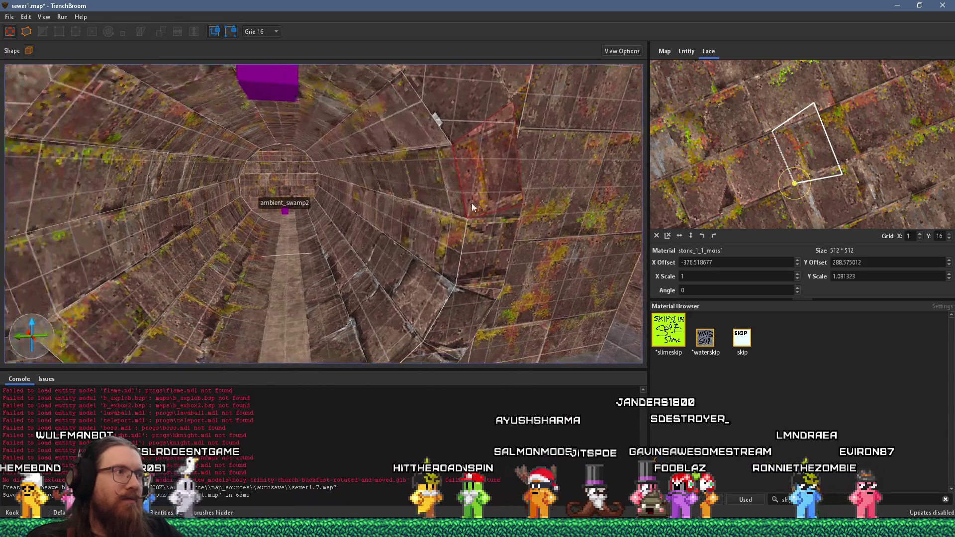
pyautogui.press('Escape')
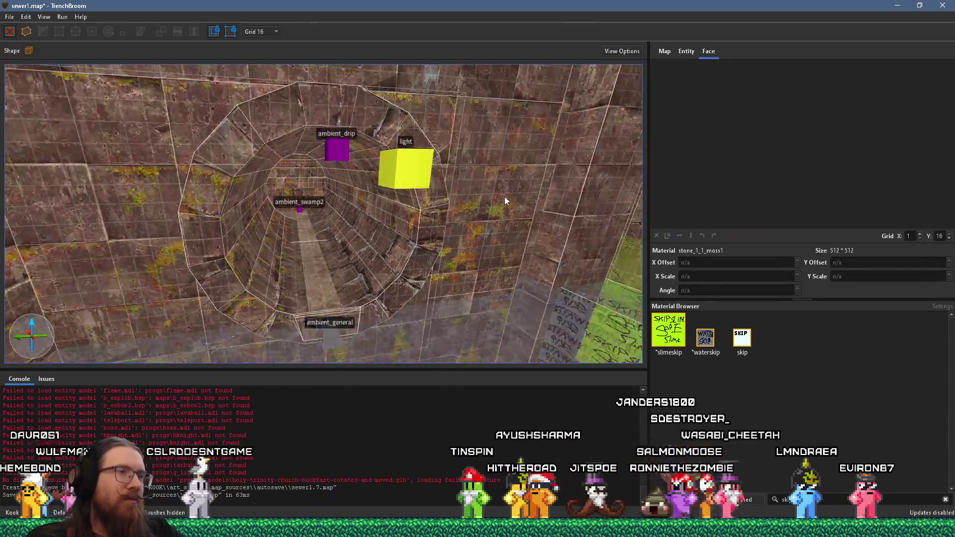
# Launch Paint from its taskbar icon
pyautogui.press('super+Tab')
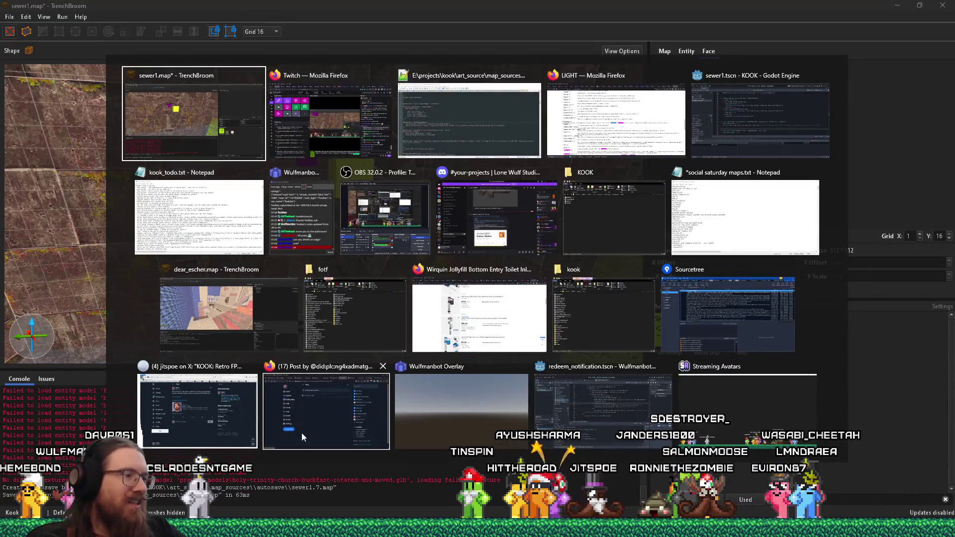
pyautogui.press('Escape')
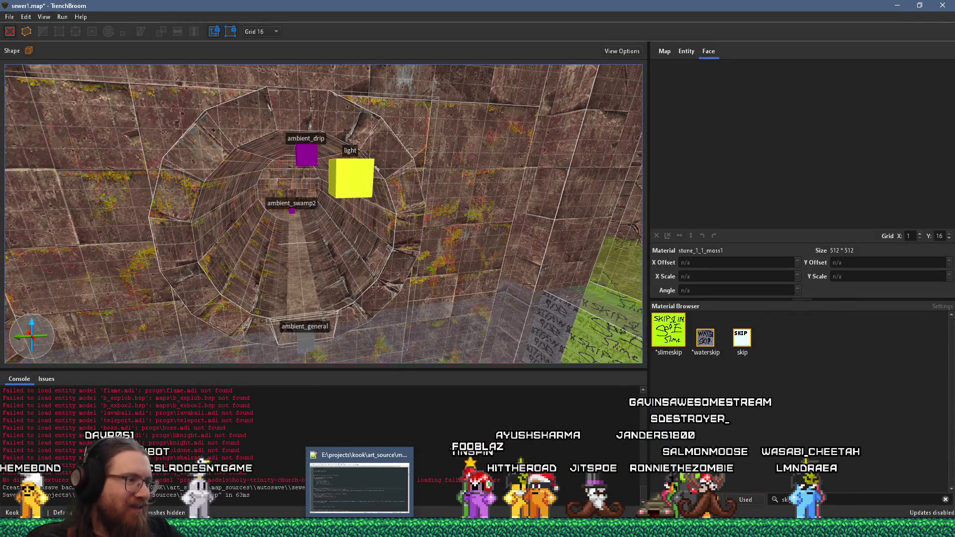
pyautogui.rightClick(341, 527)
pyautogui.click(347, 478)
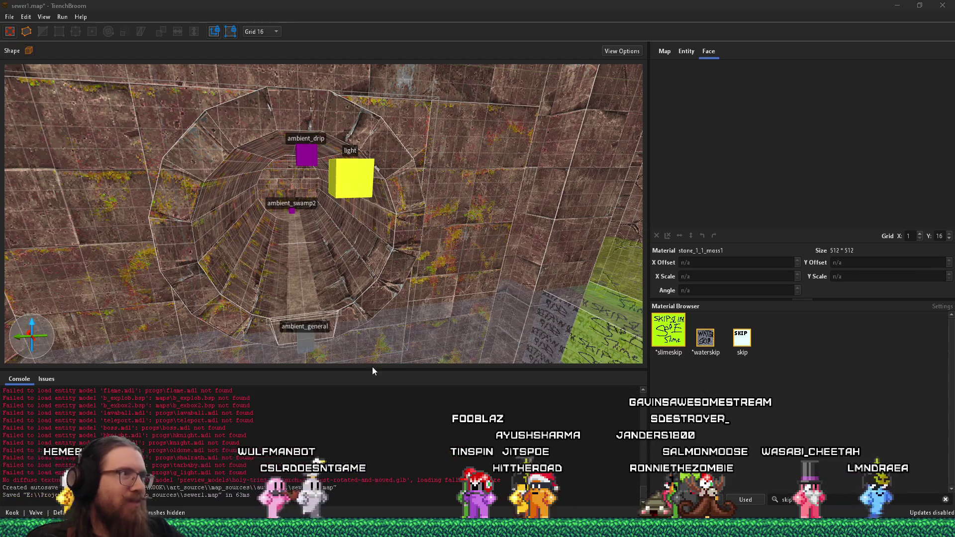
# Sketch the tapered tunnel section outline with an arrowhead at the top-right corner
pyautogui.moveTo(264, 147)
pyautogui.mouseDown()
pyautogui.moveTo(541, 147)
pyautogui.moveTo(490, 243)
pyautogui.mouseUp()
pyautogui.moveTo(266, 147)
pyautogui.mouseDown()
pyautogui.moveTo(338, 241)
pyautogui.moveTo(442, 238)
pyautogui.mouseUp()
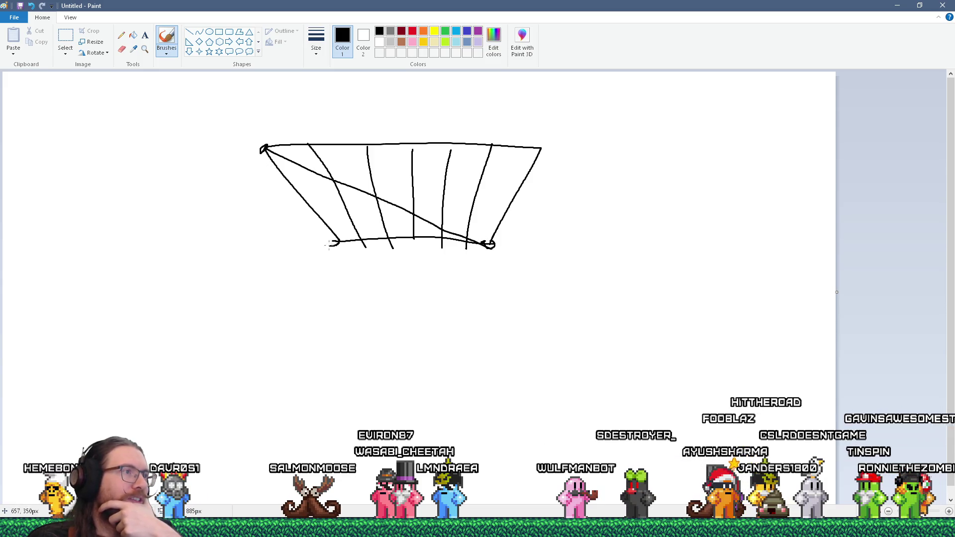
pyautogui.moveTo(532, 149); pyautogui.dragTo(544, 147)
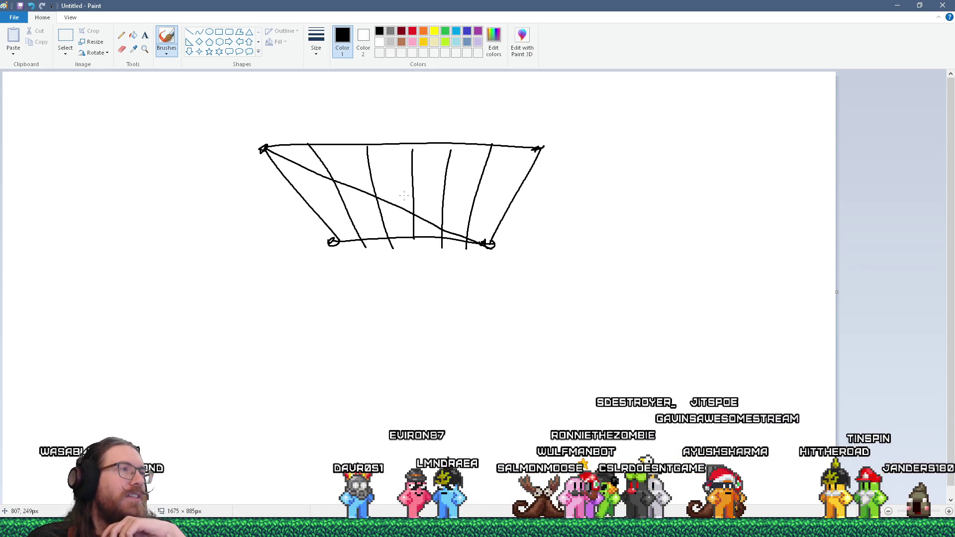
# Switch to red and draw a short red stroke across the sketch
pyautogui.click(412, 31)
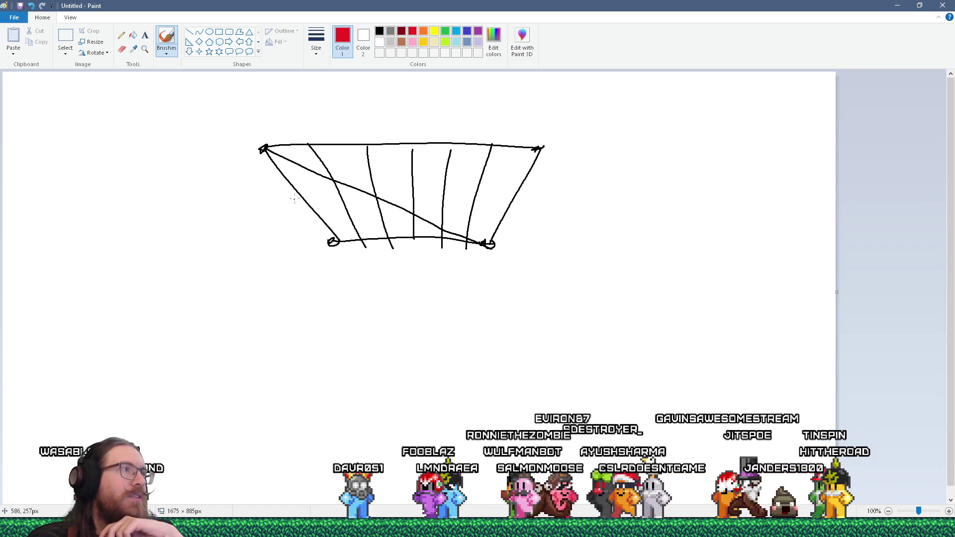
pyautogui.moveTo(325, 177); pyautogui.dragTo(349, 230)
pyautogui.hotkey('ctrl', 'z')
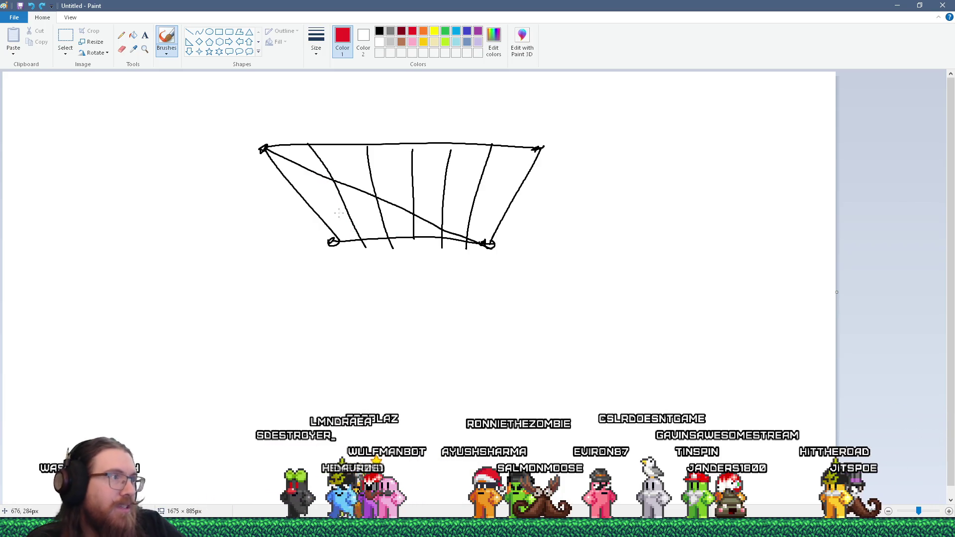
pyautogui.moveTo(324, 177); pyautogui.dragTo(360, 241)
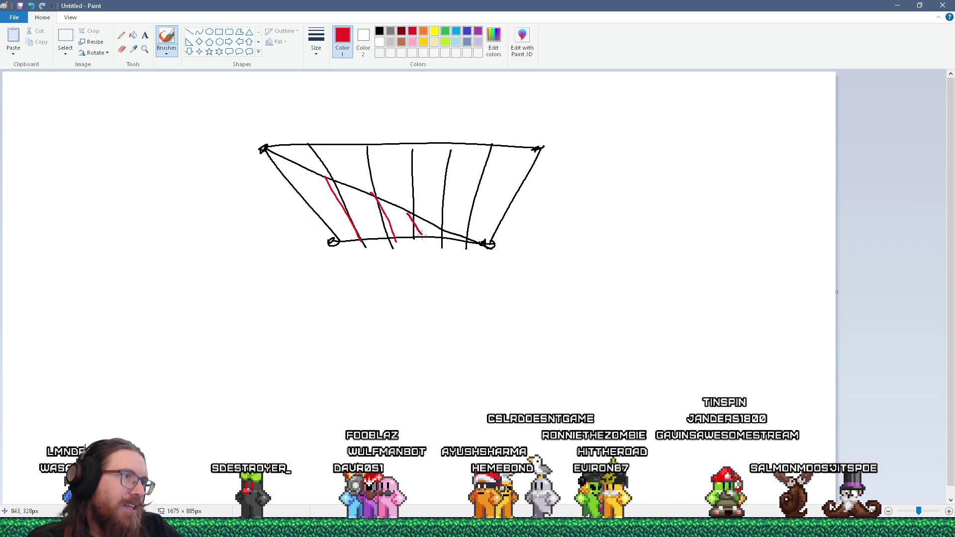
# Draw several slanted red strokes across the sketched tunnel ribs
pyautogui.moveTo(442, 228); pyautogui.dragTo(450, 241)
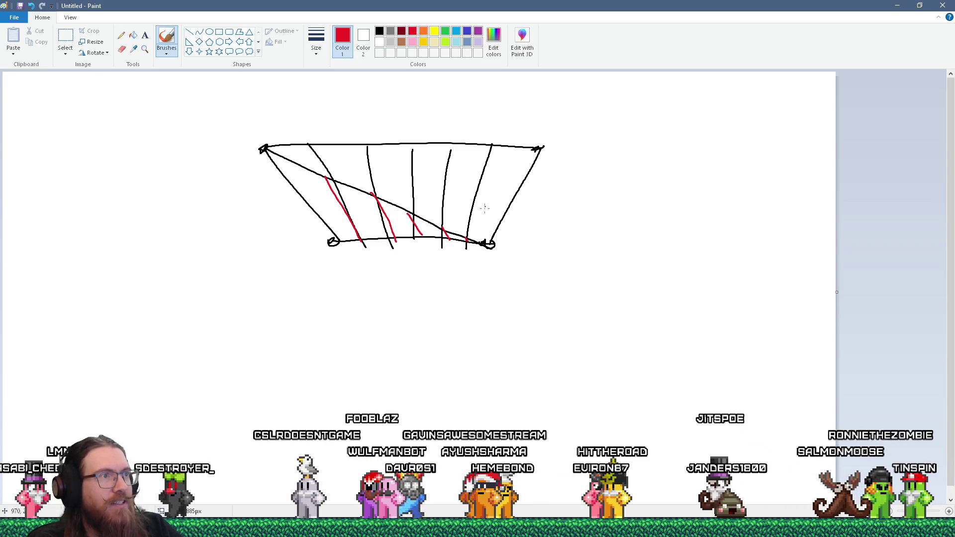
pyautogui.moveTo(468, 234); pyautogui.dragTo(520, 158)
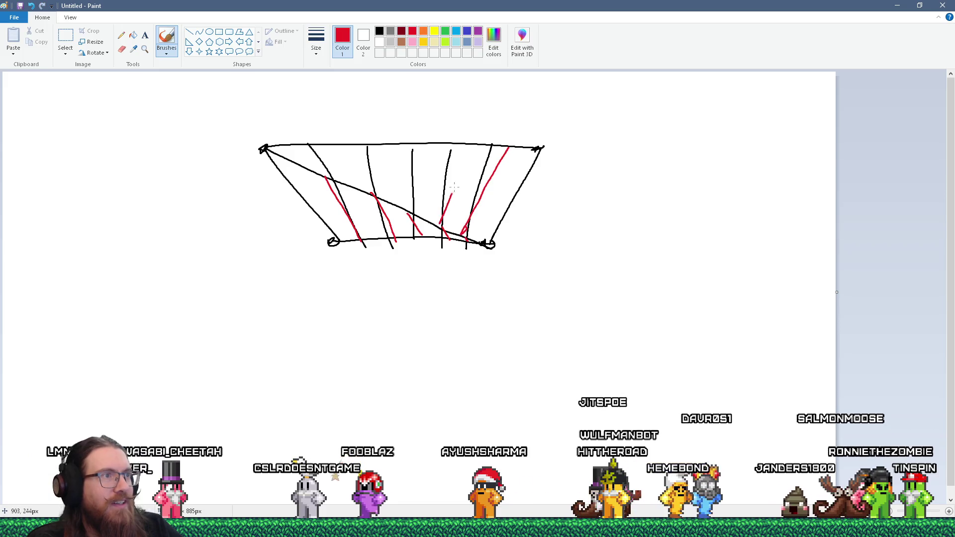
pyautogui.moveTo(422, 178); pyautogui.dragTo(442, 143)
pyautogui.moveTo(368, 194); pyautogui.dragTo(392, 142)
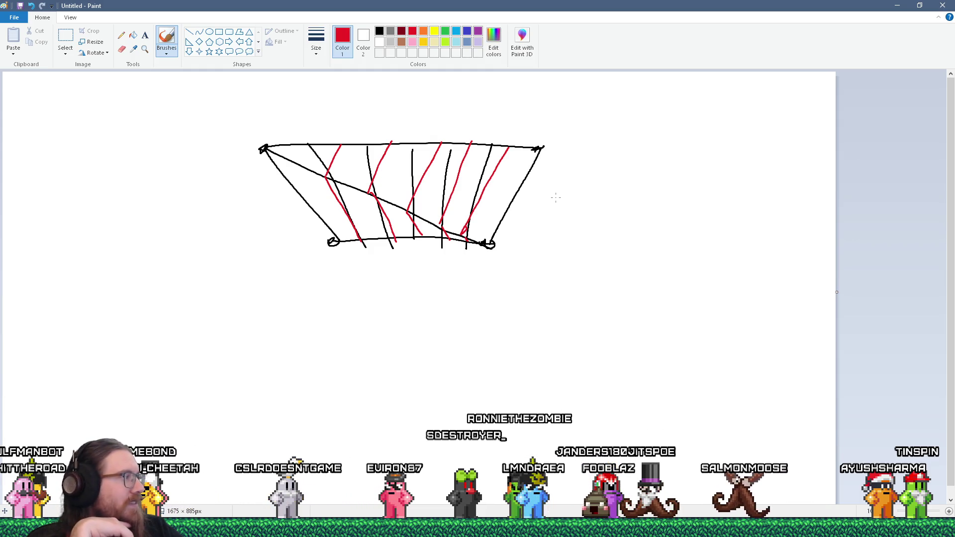
pyautogui.press('alt')
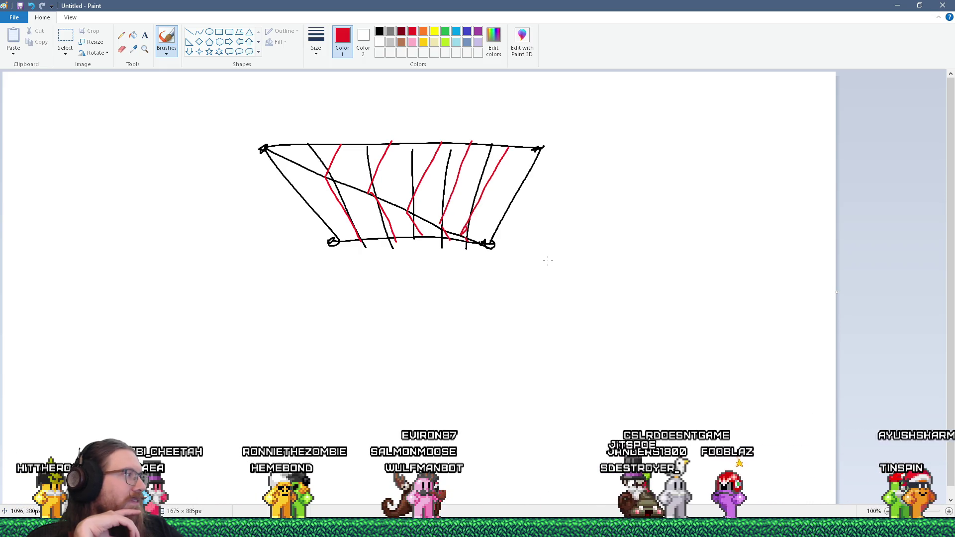
pyautogui.hotkey('alt', 'Tab')
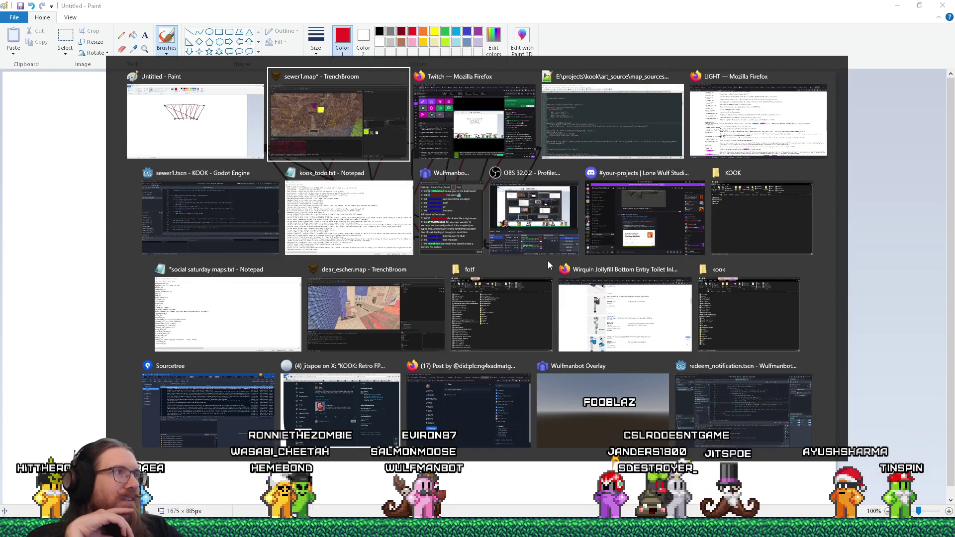
# Rotate the upper face's STONE_1_1_BRWN1 texture to -333.198608 to line up with surrounding faces
pyautogui.hotkey('alt', 'Tab')
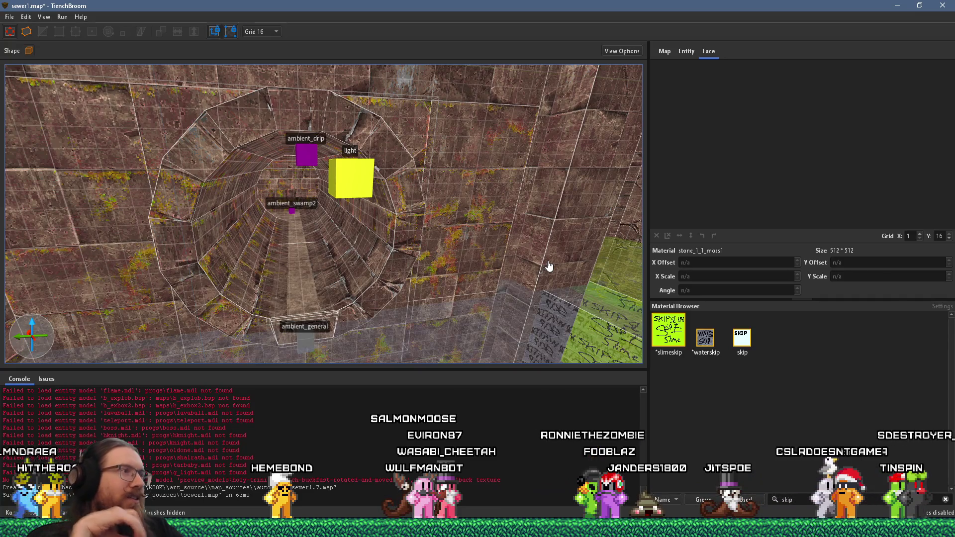
pyautogui.moveTo(351, 195)
pyautogui.mouseDown()
pyautogui.moveTo(481, 161)
pyautogui.moveTo(560, 300)
pyautogui.moveTo(402, 111)
pyautogui.moveTo(472, 143)
pyautogui.moveTo(336, 214)
pyautogui.mouseUp()
pyautogui.scroll(2, 560, 300)
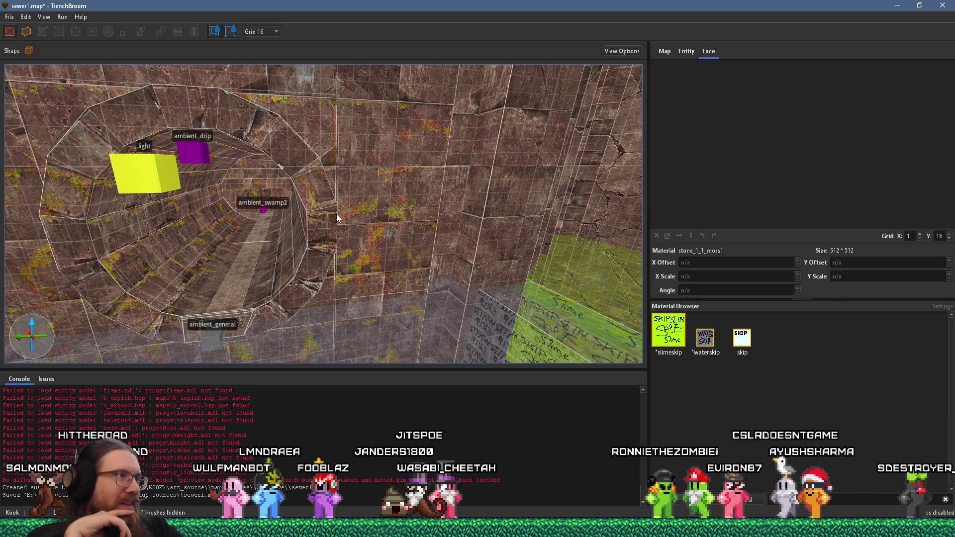
pyautogui.moveTo(336, 214)
pyautogui.mouseDown()
pyautogui.moveTo(415, 109)
pyautogui.moveTo(368, 83)
pyautogui.mouseUp()
pyautogui.scroll(5, 360, 97)
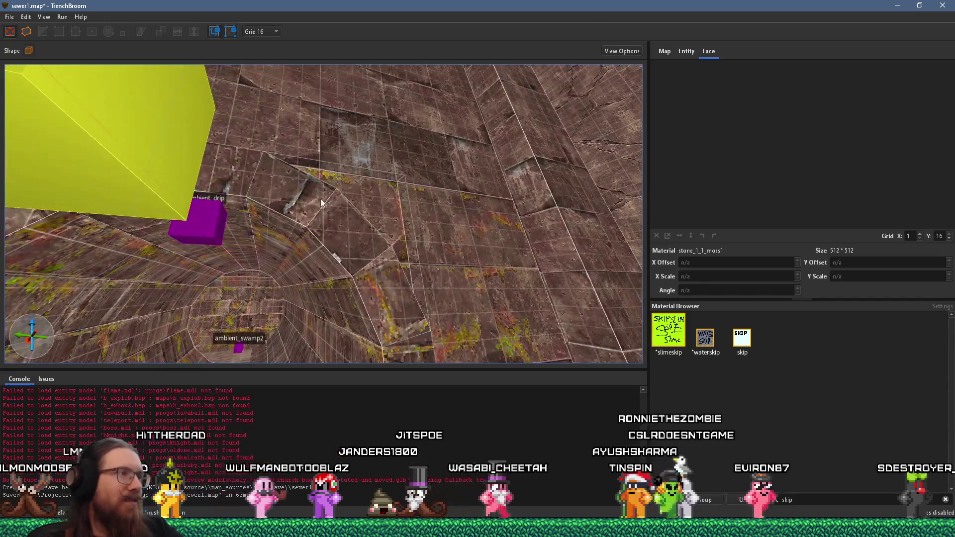
pyautogui.click(373, 198)
pyautogui.moveTo(779, 159)
pyautogui.mouseDown()
pyautogui.moveTo(781, 147)
pyautogui.moveTo(788, 158)
pyautogui.moveTo(804, 151)
pyautogui.moveTo(825, 162)
pyautogui.mouseUp()
pyautogui.moveTo(543, 219)
pyautogui.mouseDown()
pyautogui.moveTo(486, 171)
pyautogui.moveTo(504, 189)
pyautogui.moveTo(458, 229)
pyautogui.moveTo(491, 205)
pyautogui.moveTo(476, 185)
pyautogui.moveTo(412, 173)
pyautogui.mouseUp()
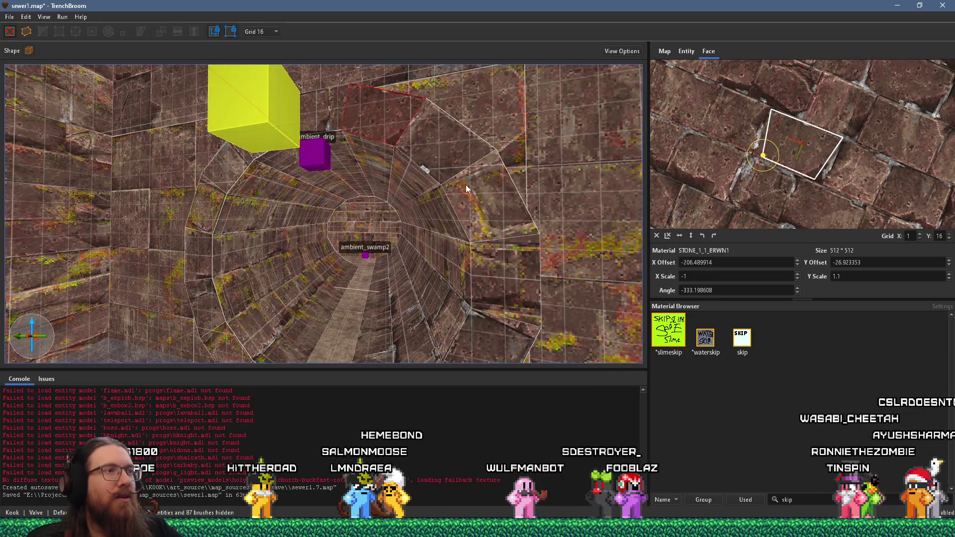
# Rotate the right-side mossy face's texture to 90 degrees and shift it into line
pyautogui.click(476, 188)
pyautogui.moveTo(805, 179)
pyautogui.mouseDown()
pyautogui.moveTo(752, 162)
pyautogui.moveTo(772, 160)
pyautogui.mouseUp()
pyautogui.press('w')
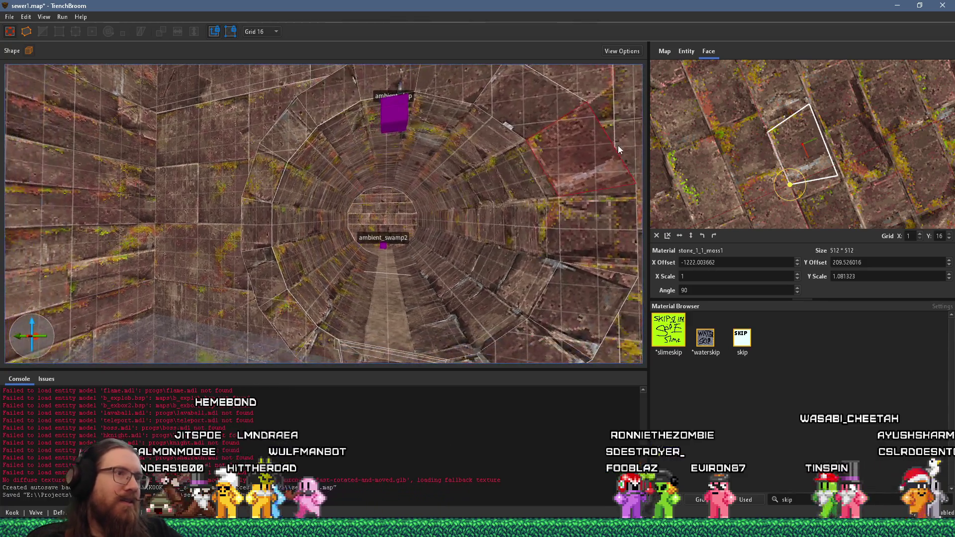
pyautogui.hotkey('ctrl', 'z')
pyautogui.moveTo(794, 173)
pyautogui.mouseDown()
pyautogui.moveTo(759, 147)
pyautogui.moveTo(747, 152)
pyautogui.mouseUp()
pyautogui.moveTo(793, 193); pyautogui.dragTo(873, 208)
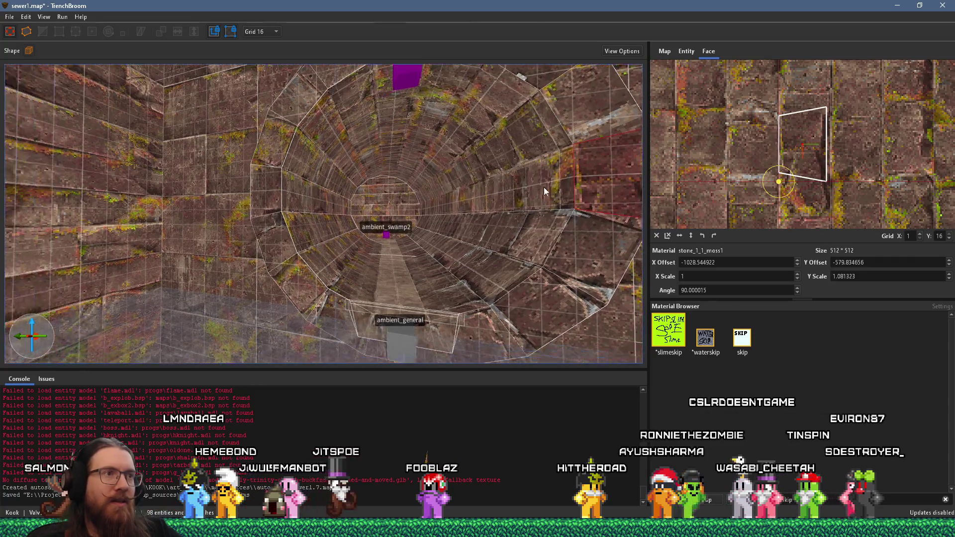
# Rotate the neighbouring brick face's texture a quarter turn and shift it to meet its neighbours
pyautogui.keyDown('shift'); pyautogui.click(590, 220); pyautogui.keyUp('shift')
pyautogui.moveTo(781, 166)
pyautogui.mouseDown()
pyautogui.moveTo(744, 141)
pyautogui.moveTo(763, 154)
pyautogui.mouseUp()
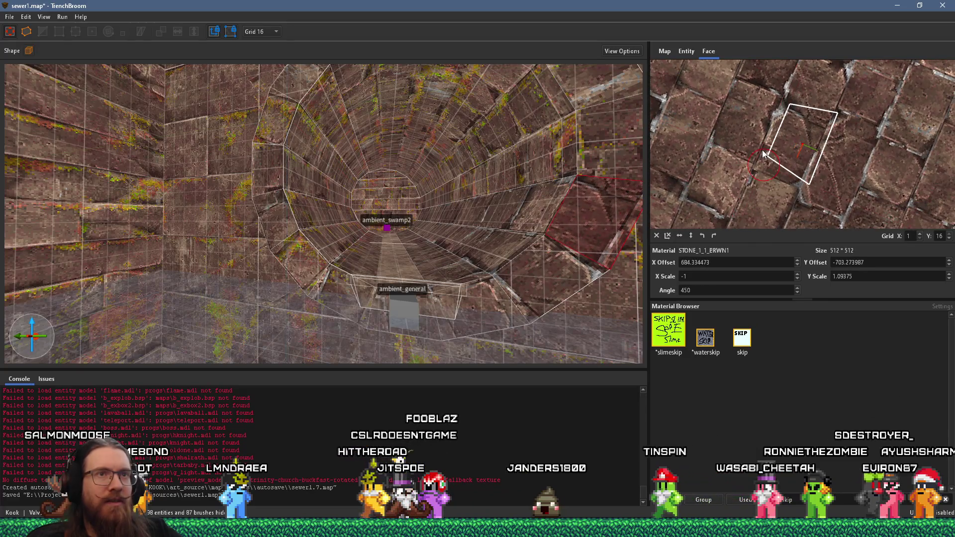
pyautogui.moveTo(859, 172)
pyautogui.mouseDown()
pyautogui.moveTo(826, 145)
pyautogui.moveTo(814, 166)
pyautogui.mouseUp()
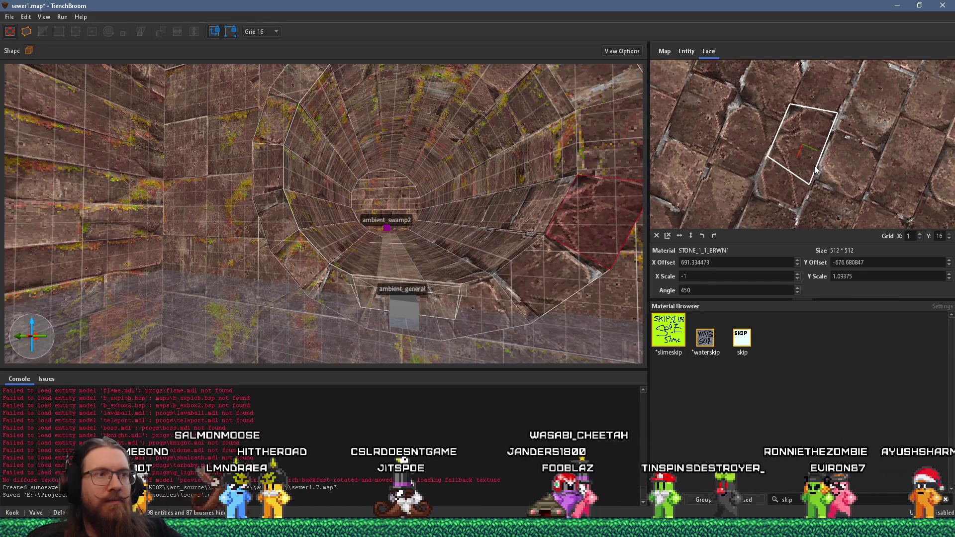
pyautogui.moveTo(594, 188)
pyautogui.mouseDown()
pyautogui.moveTo(495, 166)
pyautogui.moveTo(495, 133)
pyautogui.moveTo(515, 234)
pyautogui.mouseUp()
pyautogui.scroll(-3, 515, 233)
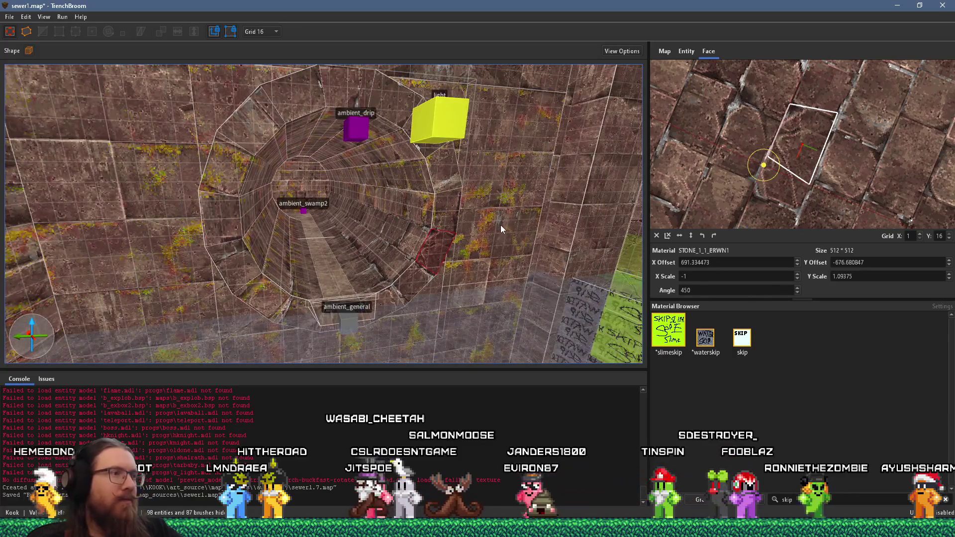
# Slide the left wall face's brick texture so its seams line up
pyautogui.keyDown('shift'); pyautogui.click(239, 275); pyautogui.keyUp('shift')
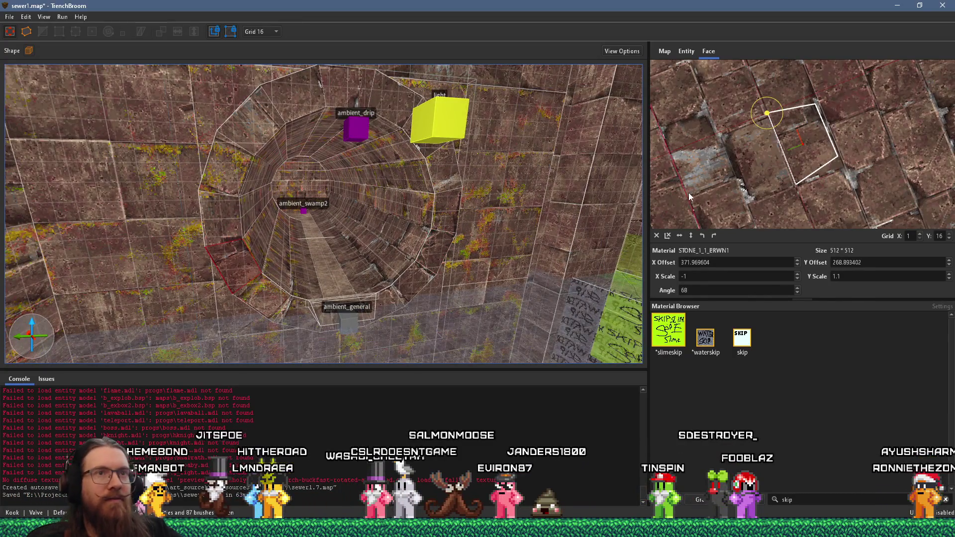
pyautogui.moveTo(843, 190); pyautogui.dragTo(862, 226)
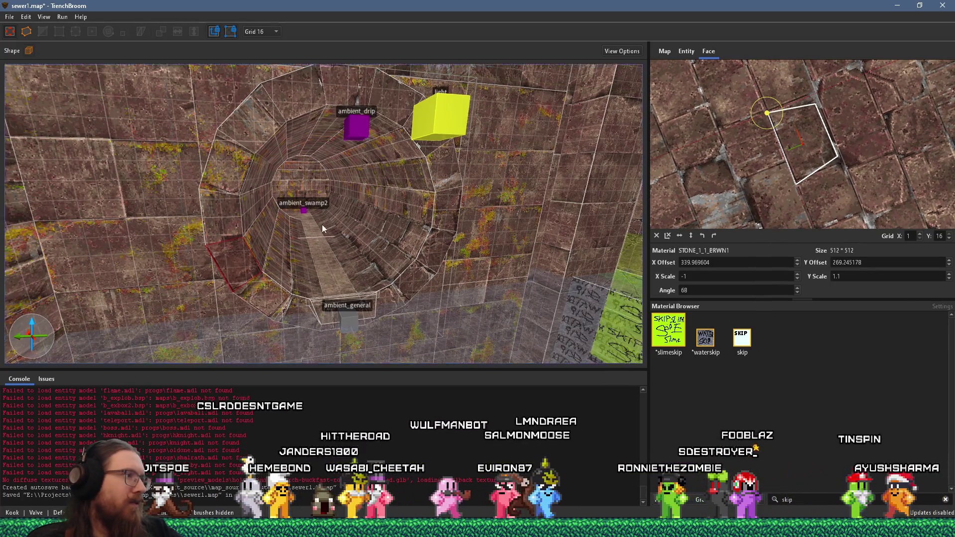
pyautogui.moveTo(322, 228); pyautogui.dragTo(383, 167)
pyautogui.scroll(-5, 371, 180)
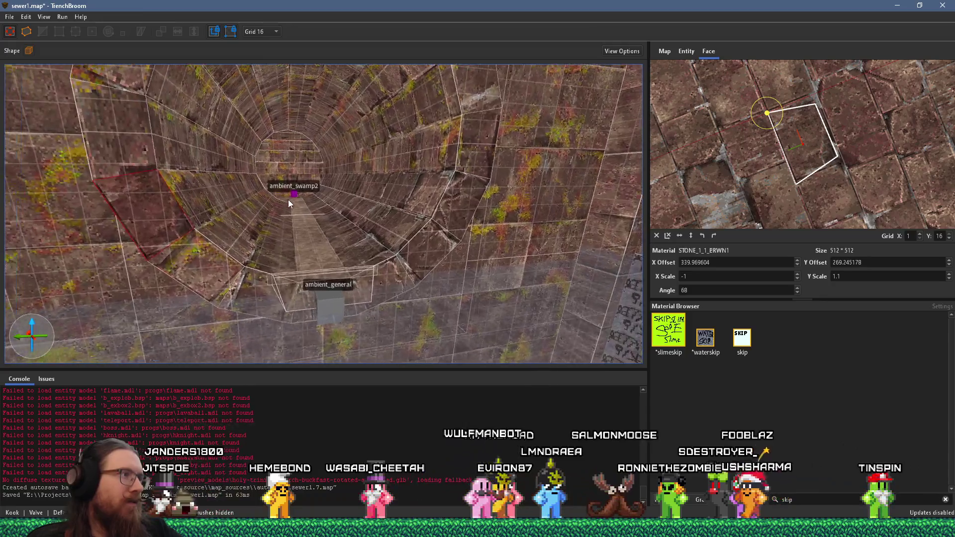
# Rotate and slide the lower mossy face's texture to match the adjacent faces
pyautogui.keyDown('shift'); pyautogui.click(337, 236); pyautogui.keyUp('shift')
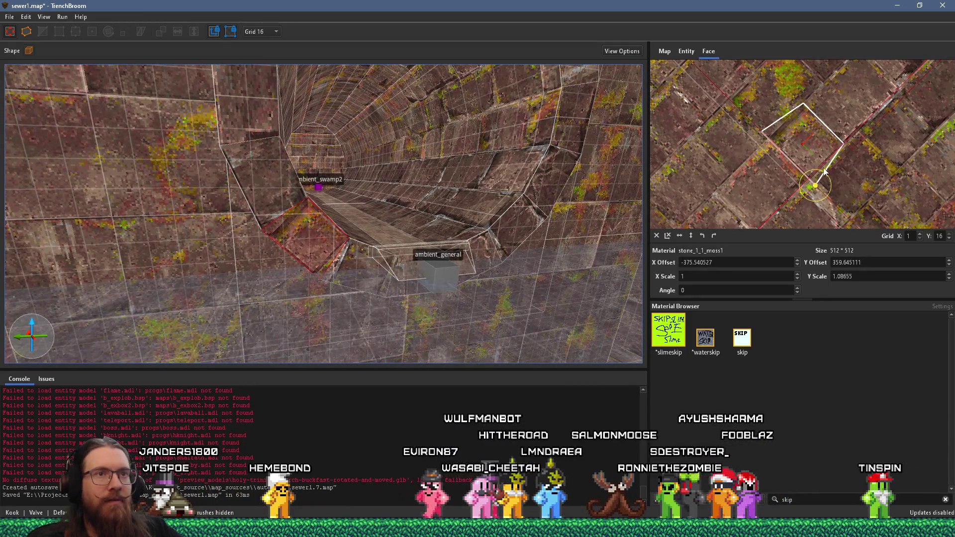
pyautogui.moveTo(828, 172)
pyautogui.mouseDown()
pyautogui.moveTo(787, 160)
pyautogui.moveTo(744, 165)
pyautogui.moveTo(668, 243)
pyautogui.moveTo(658, 315)
pyautogui.moveTo(645, 300)
pyautogui.moveTo(785, 151)
pyautogui.moveTo(695, 176)
pyautogui.moveTo(658, 260)
pyautogui.moveTo(683, 238)
pyautogui.mouseUp()
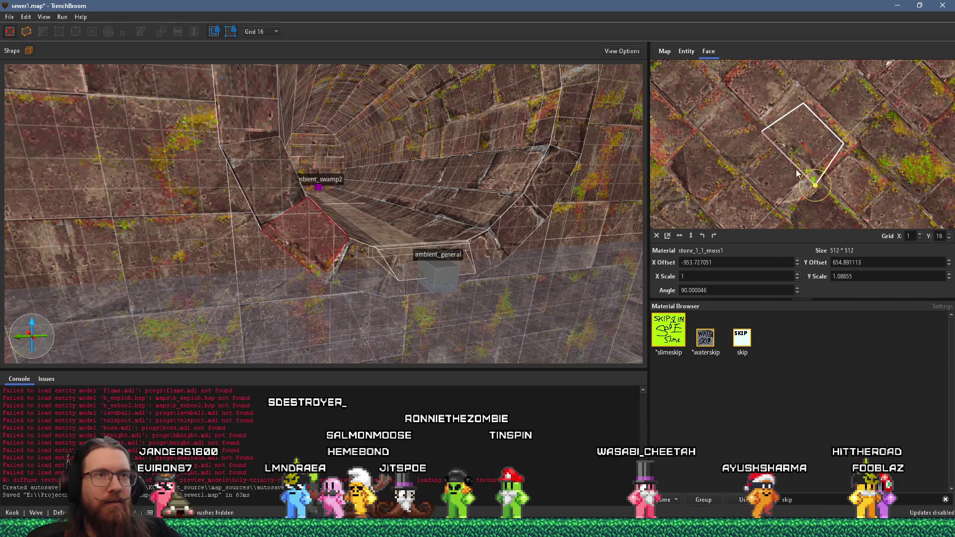
pyautogui.moveTo(810, 137); pyautogui.dragTo(855, 130)
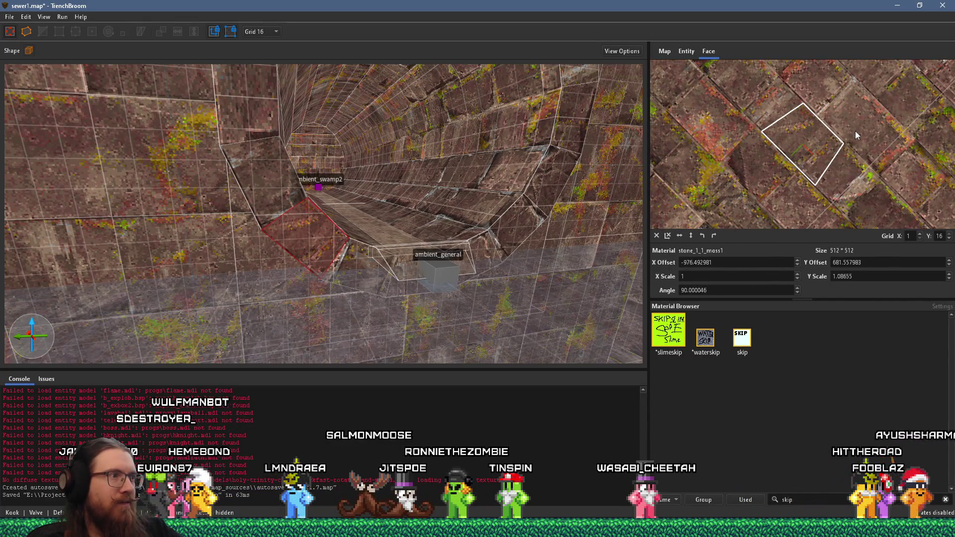
pyautogui.moveTo(552, 167); pyautogui.dragTo(604, 160)
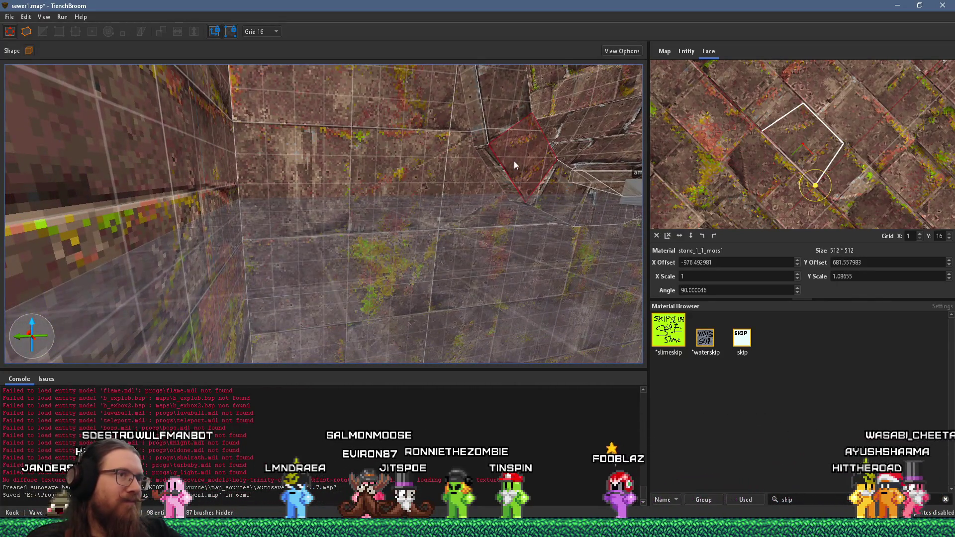
pyautogui.moveTo(512, 169)
pyautogui.mouseDown()
pyautogui.moveTo(448, 166)
pyautogui.moveTo(462, 161)
pyautogui.moveTo(436, 231)
pyautogui.moveTo(497, 246)
pyautogui.mouseUp()
pyautogui.scroll(-5, 499, 246)
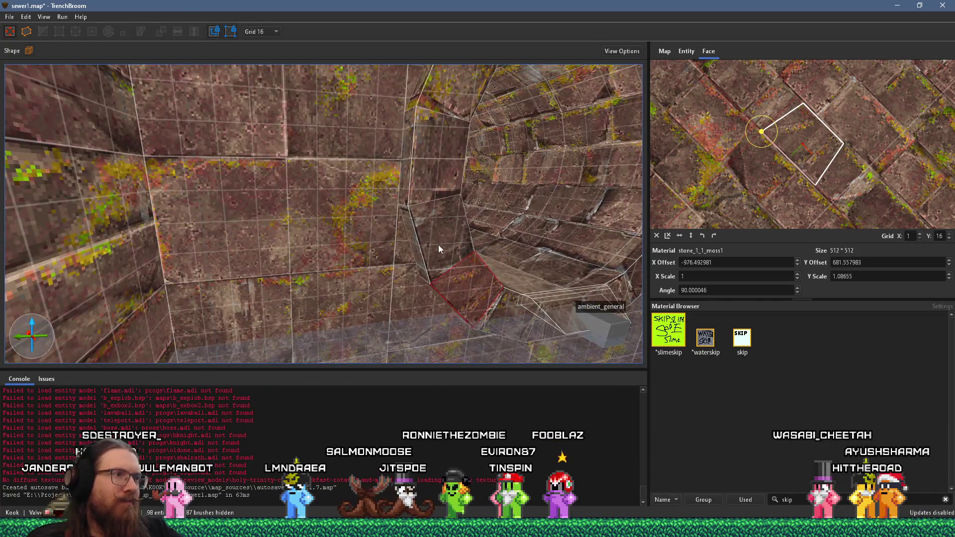
pyautogui.keyDown('shift'); pyautogui.click(439, 247); pyautogui.keyUp('shift')
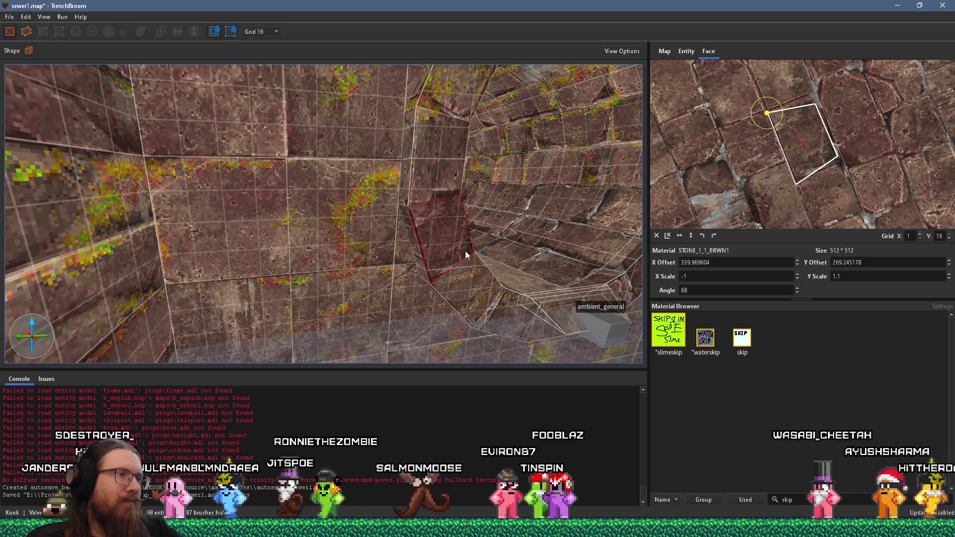
pyautogui.scroll(-5, 467, 250)
pyautogui.press('Escape')
pyautogui.scroll(5, 428, 214)
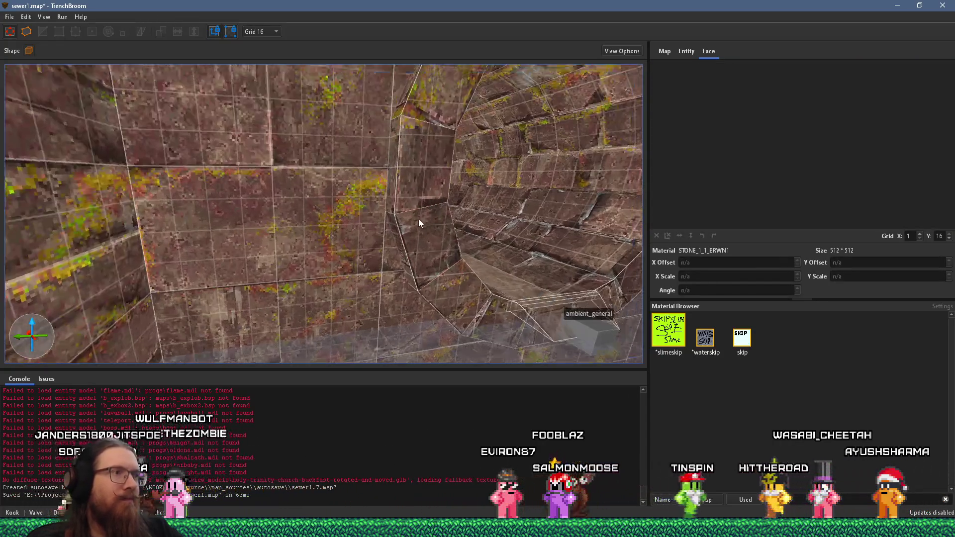
# Rotate the left-wall moss face's texture to -90 degrees and slide it into line
pyautogui.click(286, 235)
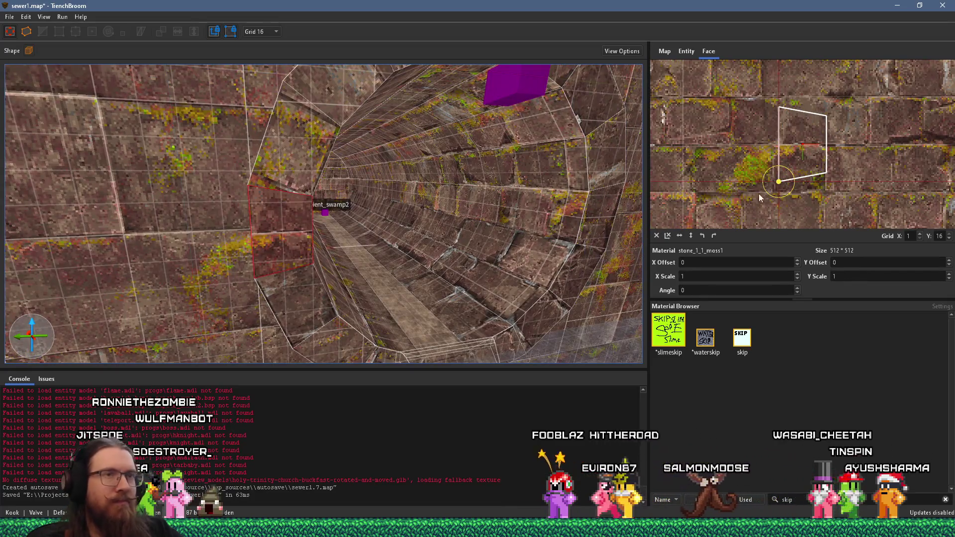
pyautogui.moveTo(766, 192)
pyautogui.mouseDown()
pyautogui.moveTo(724, 162)
pyautogui.moveTo(761, 166)
pyautogui.mouseUp()
pyautogui.moveTo(805, 199)
pyautogui.mouseDown()
pyautogui.moveTo(847, 203)
pyautogui.moveTo(841, 186)
pyautogui.mouseUp()
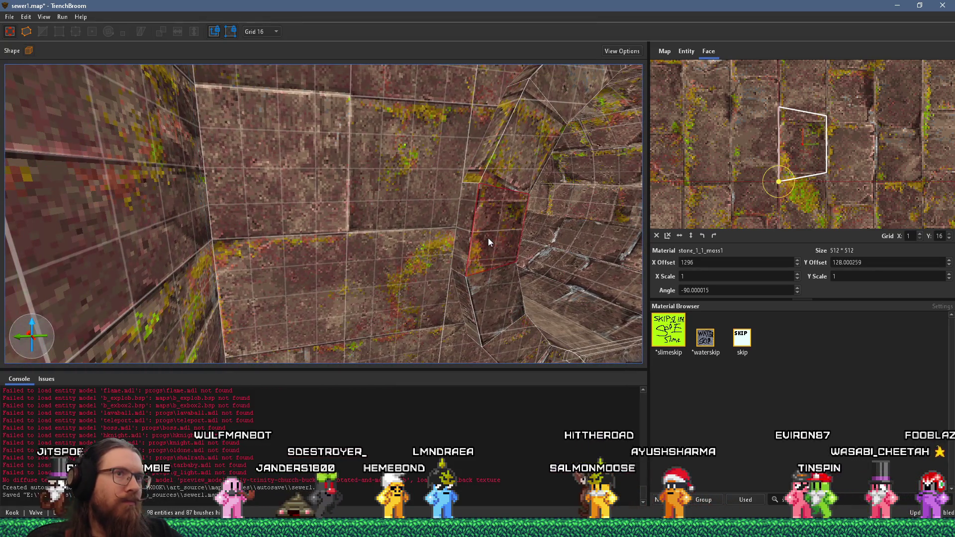
pyautogui.moveTo(495, 230)
pyautogui.mouseDown()
pyautogui.moveTo(341, 270)
pyautogui.moveTo(298, 243)
pyautogui.mouseUp()
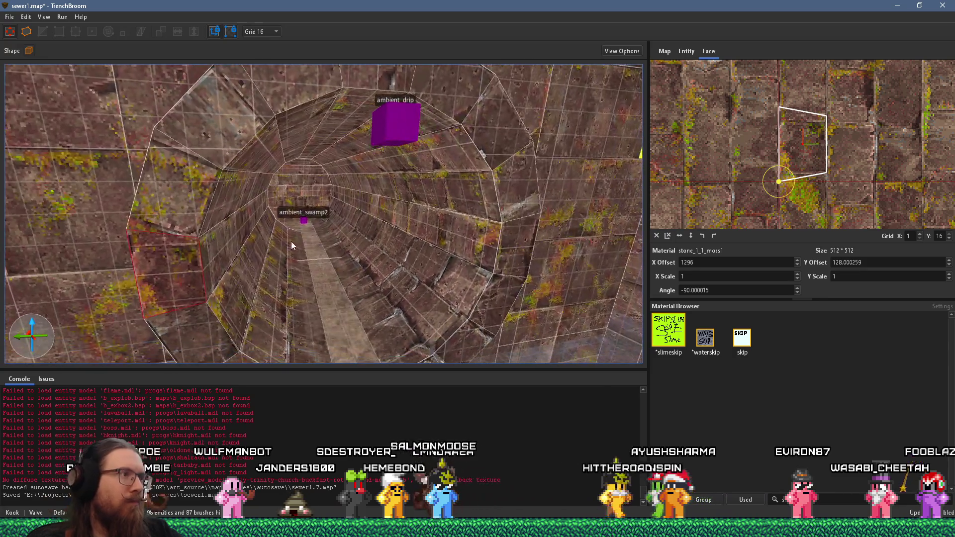
# Rotate another moss tunnel face's texture a quarter turn and align it with its neighbours
pyautogui.keyDown('shift'); pyautogui.click(223, 203); pyautogui.keyUp('shift')
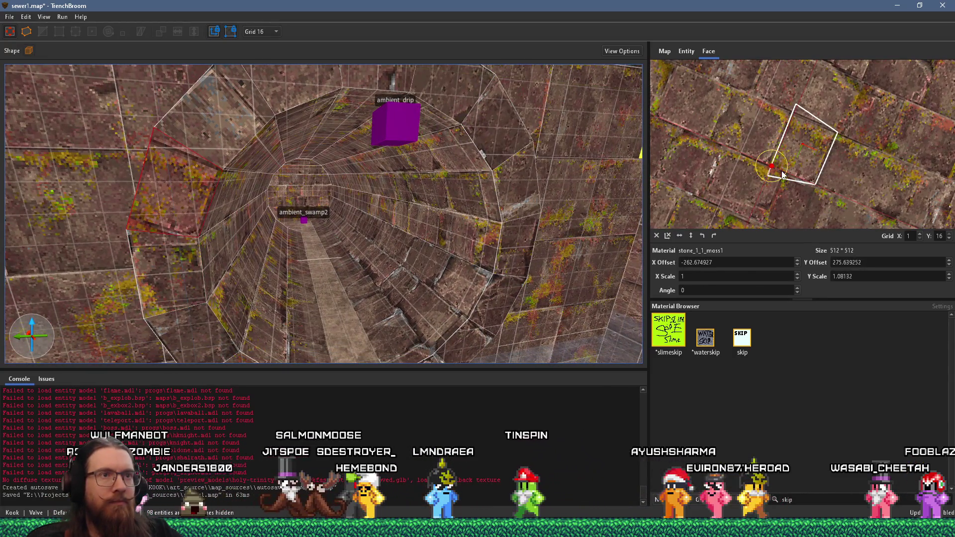
pyautogui.click(714, 236)
pyautogui.moveTo(815, 180)
pyautogui.mouseDown()
pyautogui.moveTo(870, 249)
pyautogui.moveTo(854, 213)
pyautogui.moveTo(873, 156)
pyautogui.moveTo(873, 208)
pyautogui.moveTo(861, 202)
pyautogui.mouseUp()
pyautogui.moveTo(607, 218)
pyautogui.mouseDown()
pyautogui.moveTo(445, 213)
pyautogui.moveTo(409, 228)
pyautogui.mouseUp()
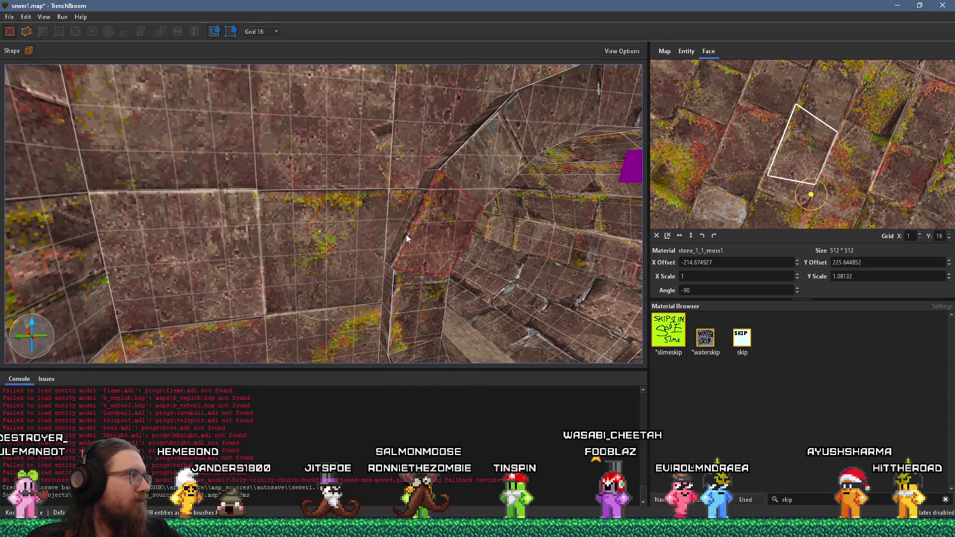
# Save sewer1.map and switch to the YouTube video in Firefox
pyautogui.click(9, 17)
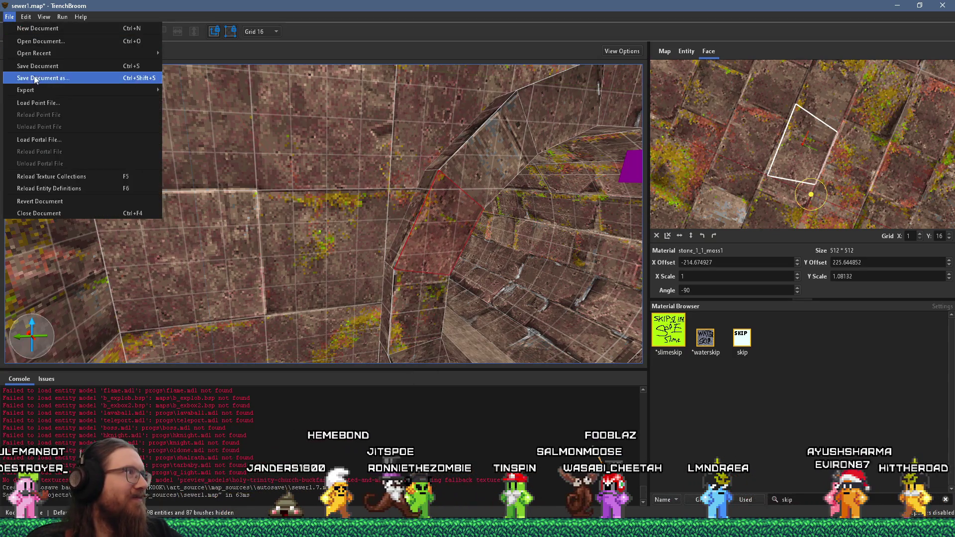
pyautogui.click(42, 71)
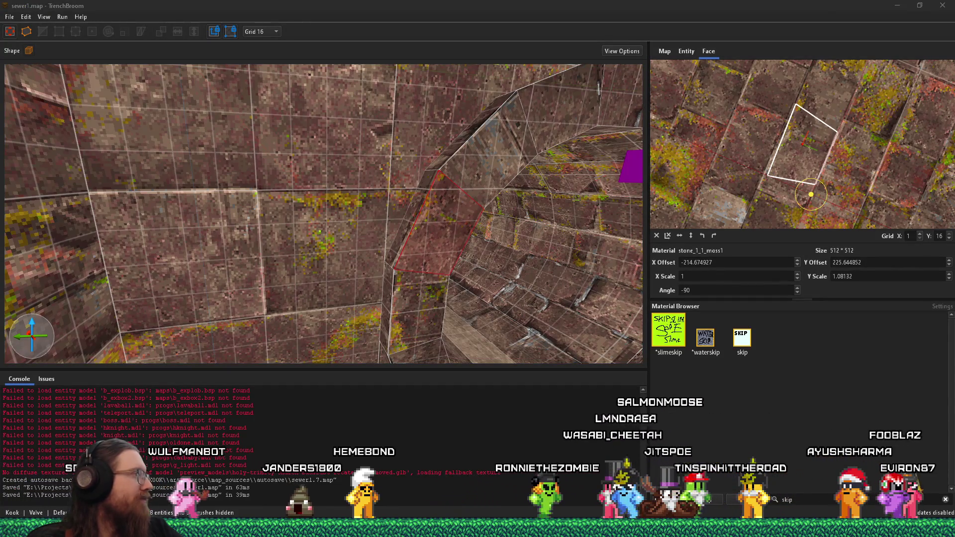
pyautogui.hotkey('alt', 'Tab')
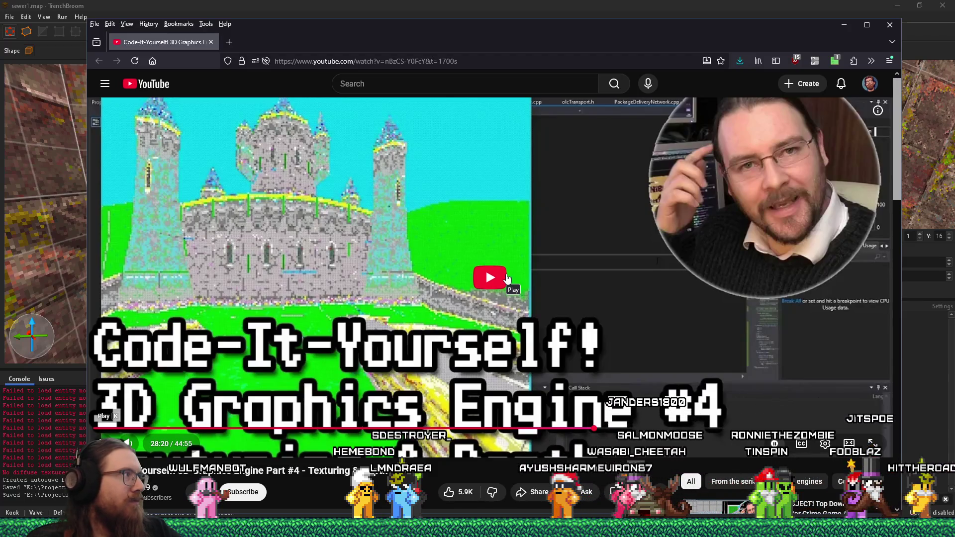
# Play the 'Code-It-Yourself! 3D Graphics Engine #4' video and check the uMatrix and speed-control extension popups
pyautogui.click(507, 277)
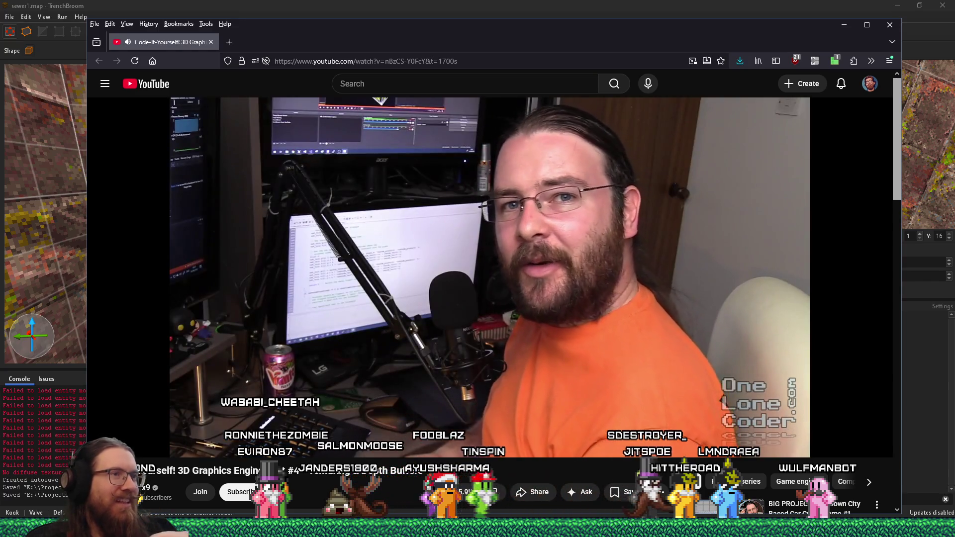
pyautogui.click(834, 61)
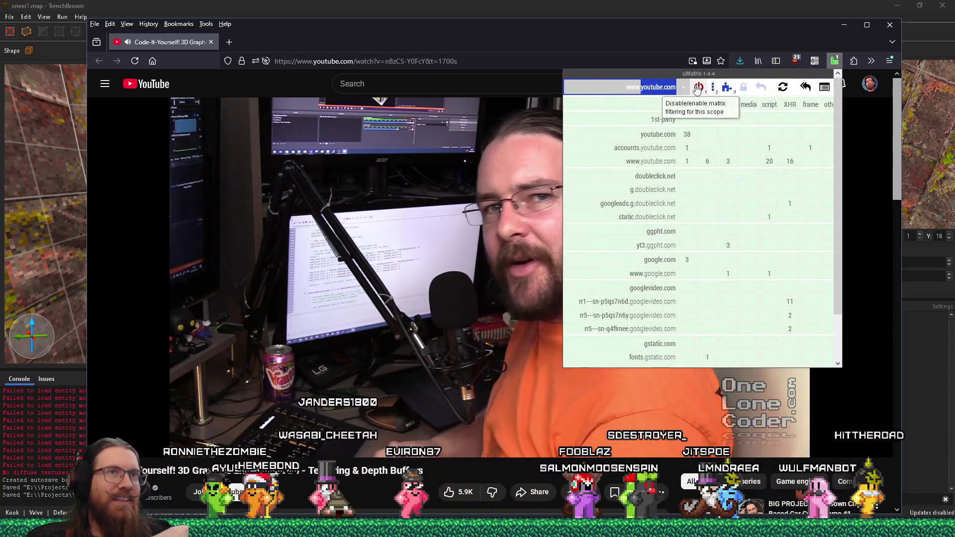
pyautogui.press('Escape')
pyautogui.click(814, 61)
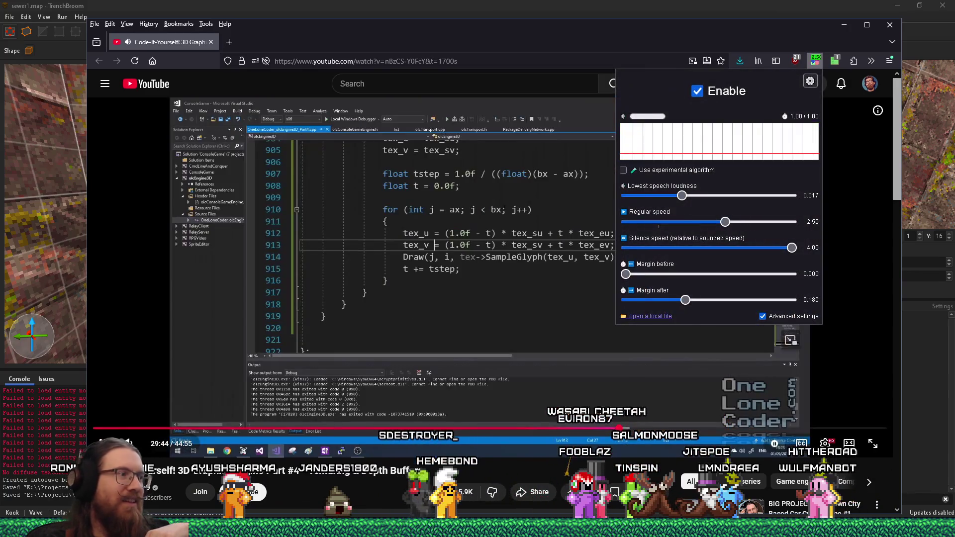
pyautogui.press('Escape')
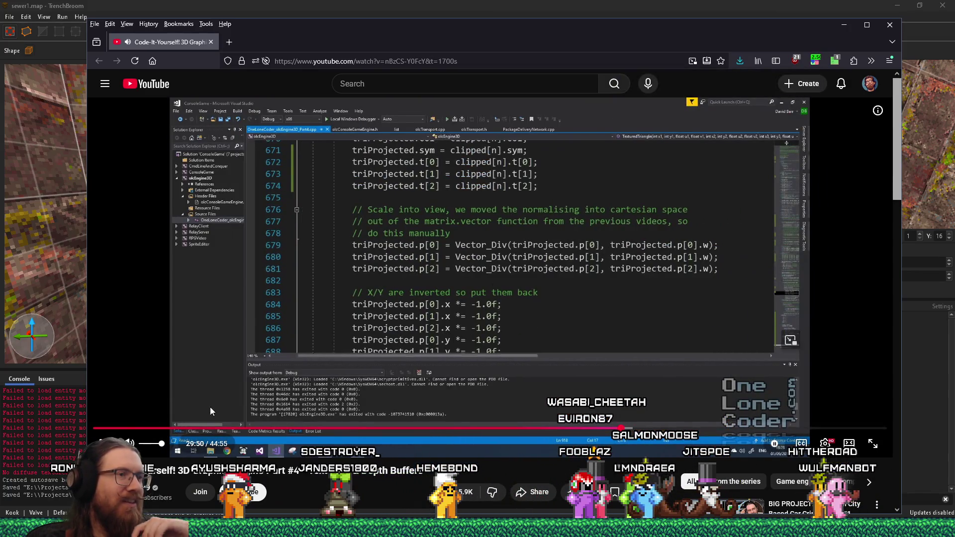
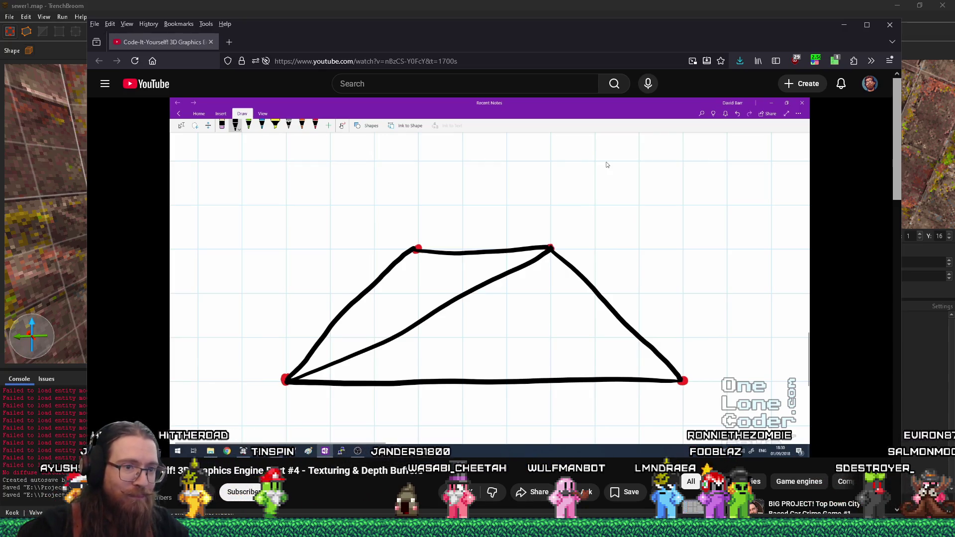
# Close the Firefox window with the quad-to-triangles tutorial video to get back to TrenchBroom
pyautogui.moveTo(211, 160)
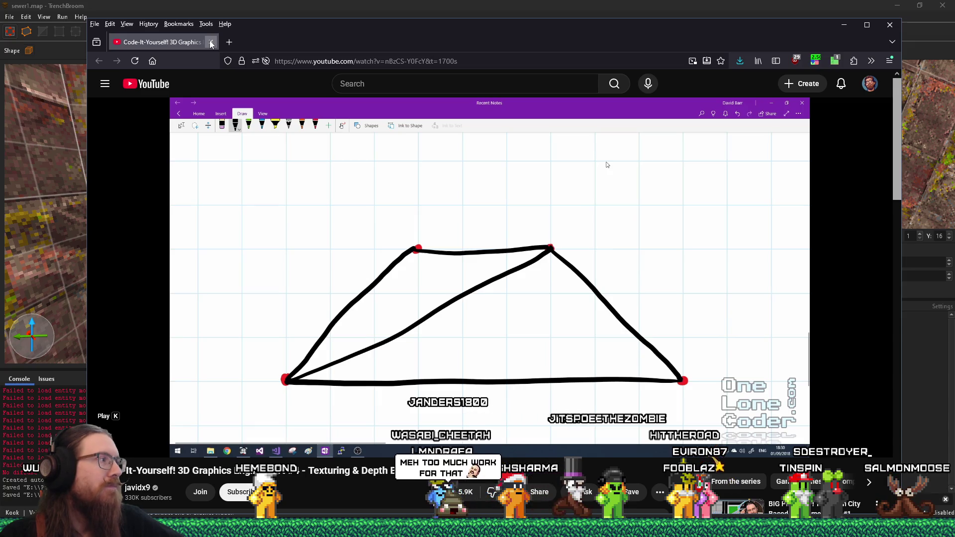
pyautogui.click(212, 43)
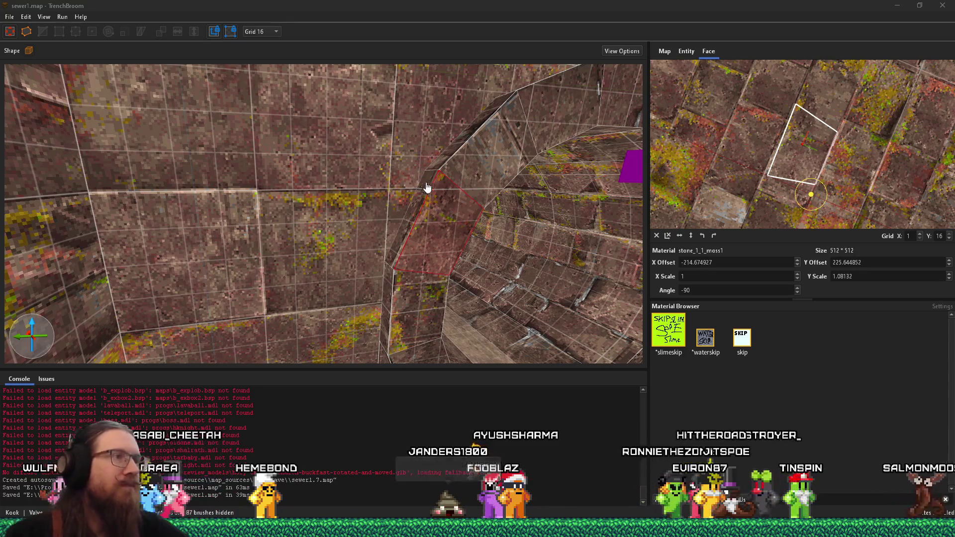
# Select the narrow bevel face of the tunnel wall and shift its mossy stone texture offset
pyautogui.scroll(3, 455, 205)
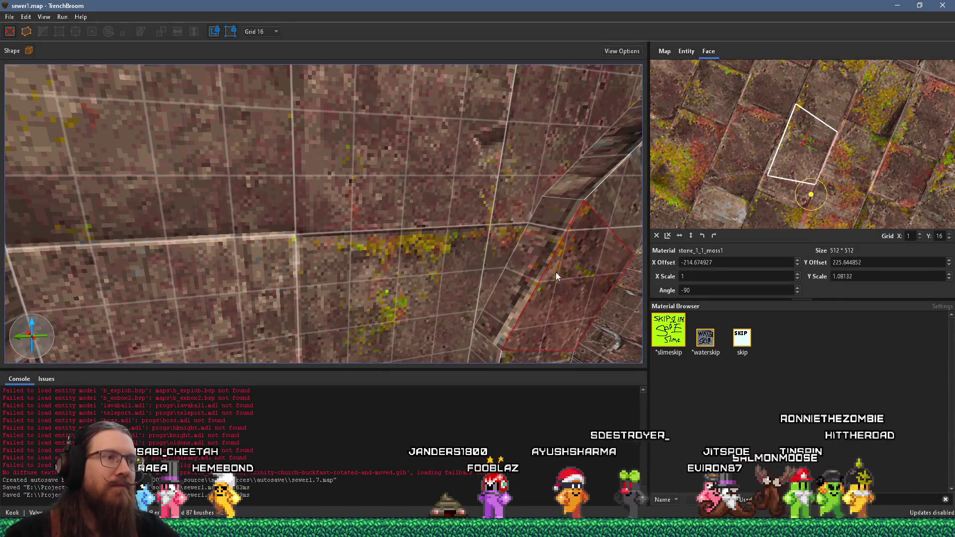
pyautogui.click(564, 283)
pyautogui.keyDown('shift'); pyautogui.click(541, 265); pyautogui.keyUp('shift')
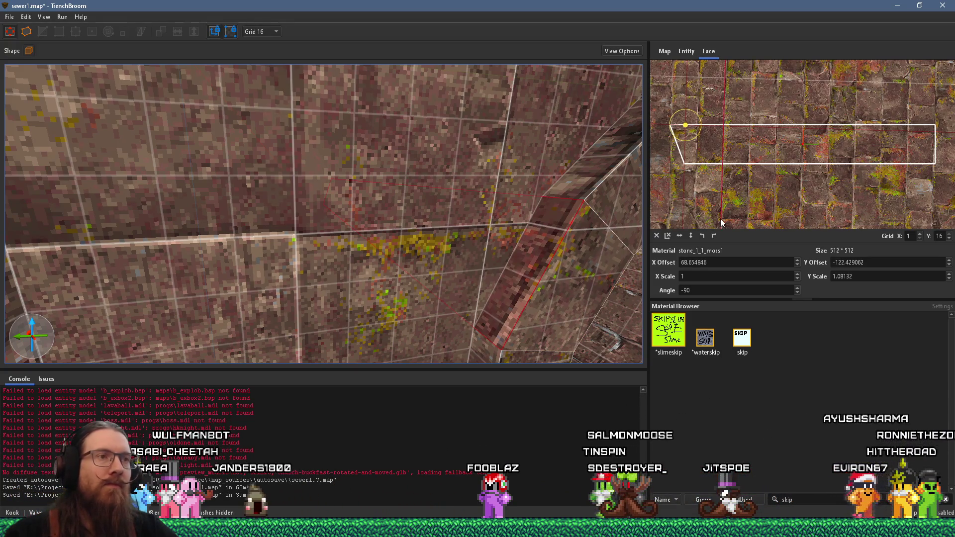
pyautogui.scroll(-5, 498, 240)
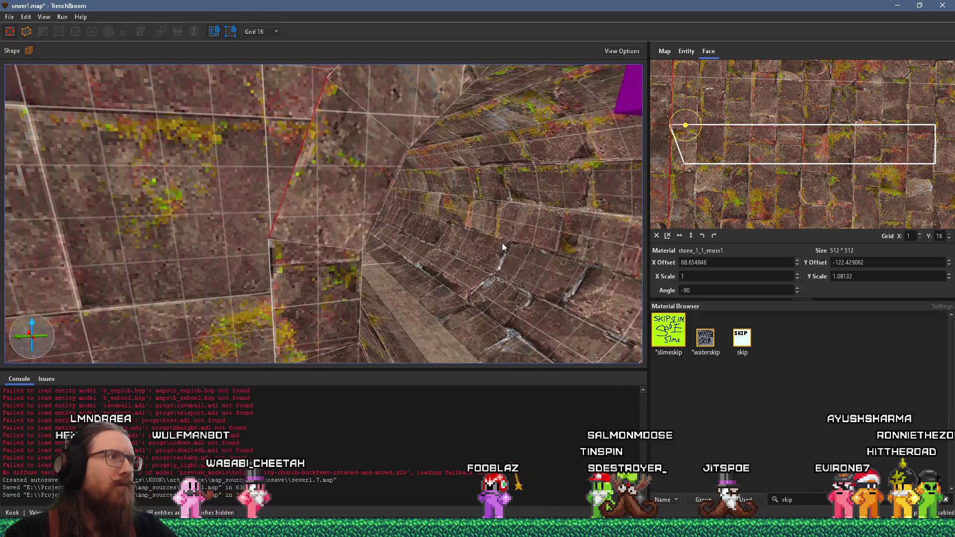
pyautogui.scroll(5, 501, 241)
pyautogui.moveTo(821, 220); pyautogui.dragTo(800, 162)
# Move the texture pivot so stone_1_1_moss1 sits at angle -91.76 with offsets 89.37 / -107.31
pyautogui.scroll(3, 799, 159)
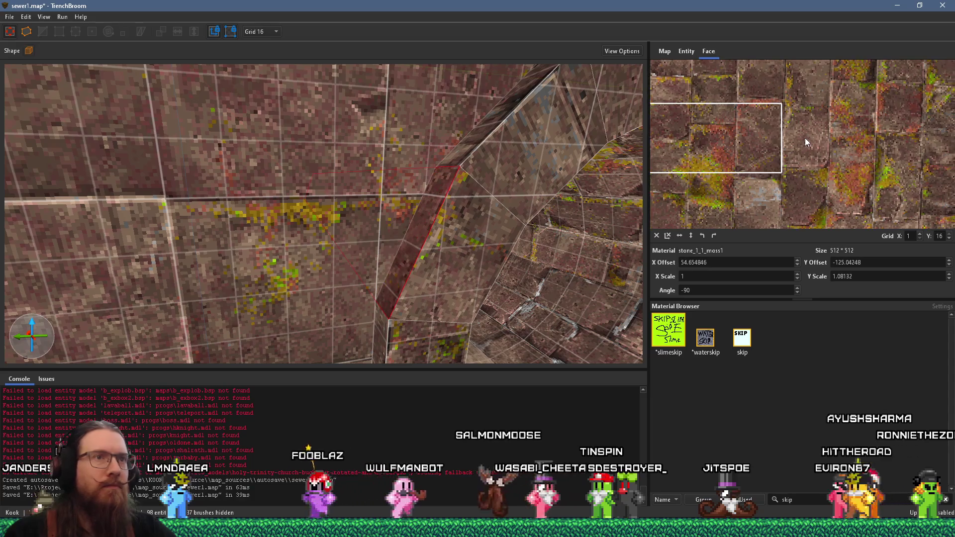
pyautogui.scroll(1, 807, 137)
pyautogui.scroll(2, 807, 137)
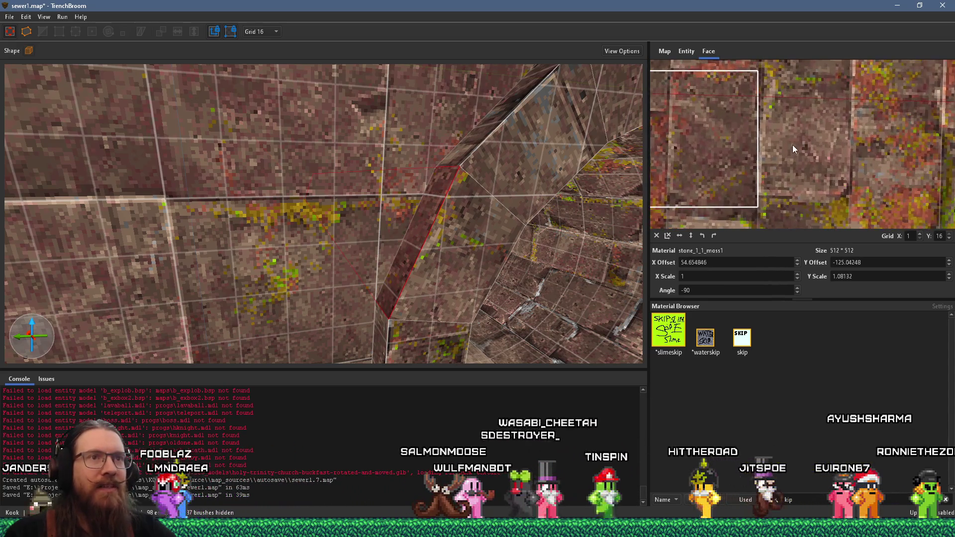
pyautogui.scroll(-4, 460, 198)
pyautogui.scroll(6, 460, 204)
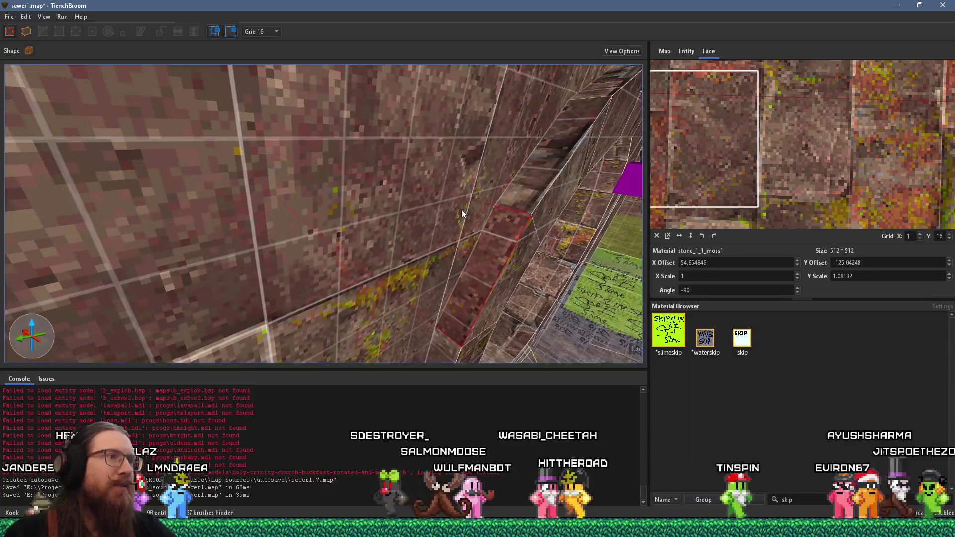
pyautogui.scroll(2, 459, 209)
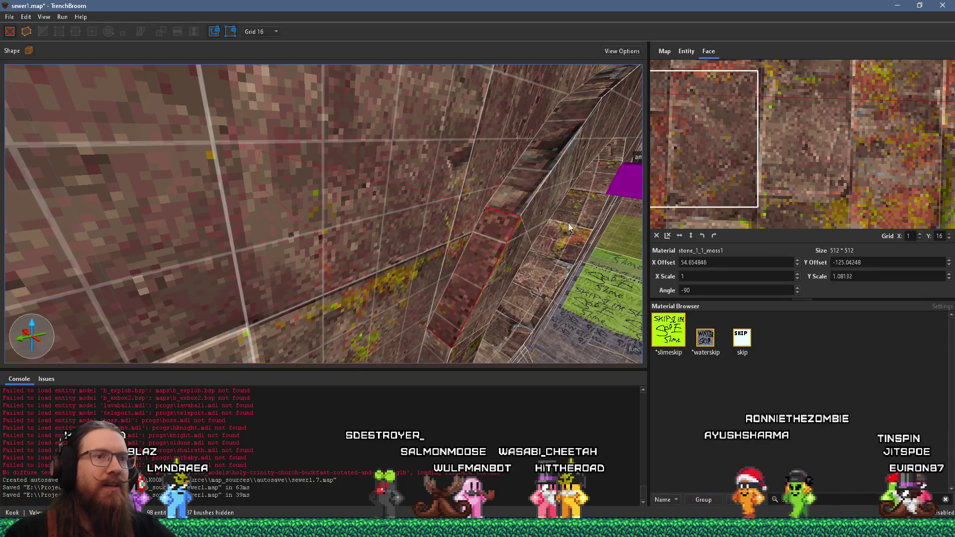
pyautogui.scroll(-5, 764, 144)
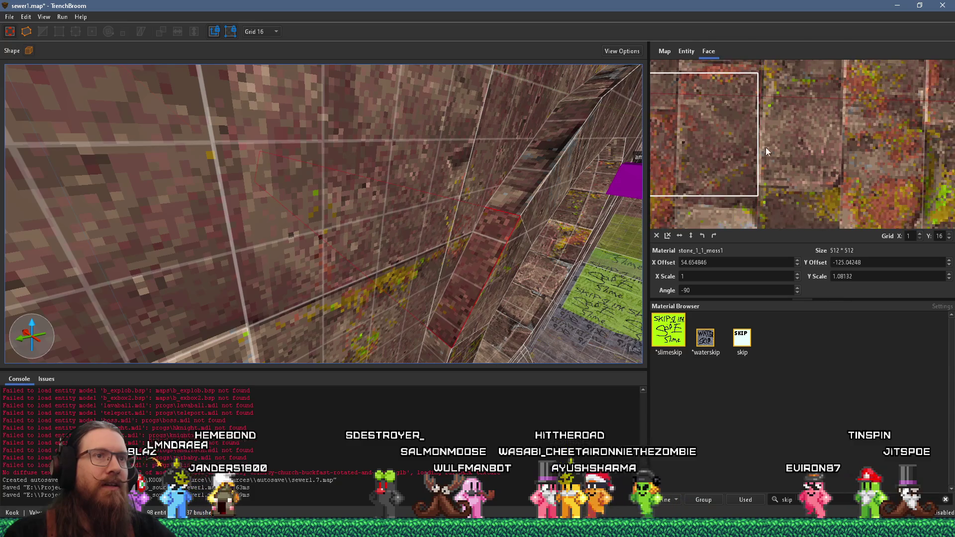
pyautogui.scroll(-4, 760, 175)
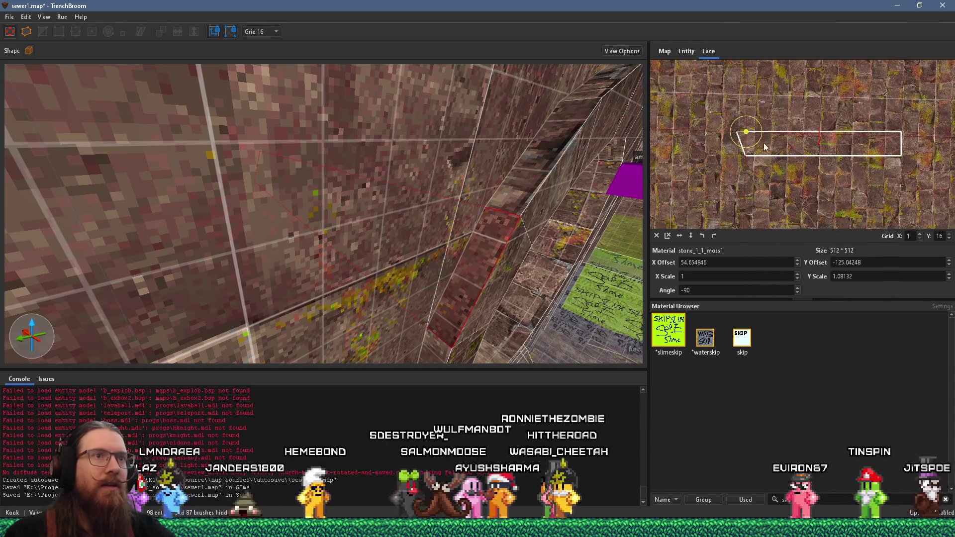
pyautogui.scroll(2, 747, 150)
pyautogui.moveTo(744, 155)
pyautogui.mouseDown()
pyautogui.moveTo(884, 159)
pyautogui.moveTo(916, 146)
pyautogui.moveTo(891, 139)
pyautogui.mouseUp()
pyautogui.scroll(5, 913, 132)
pyautogui.scroll(5, 571, 190)
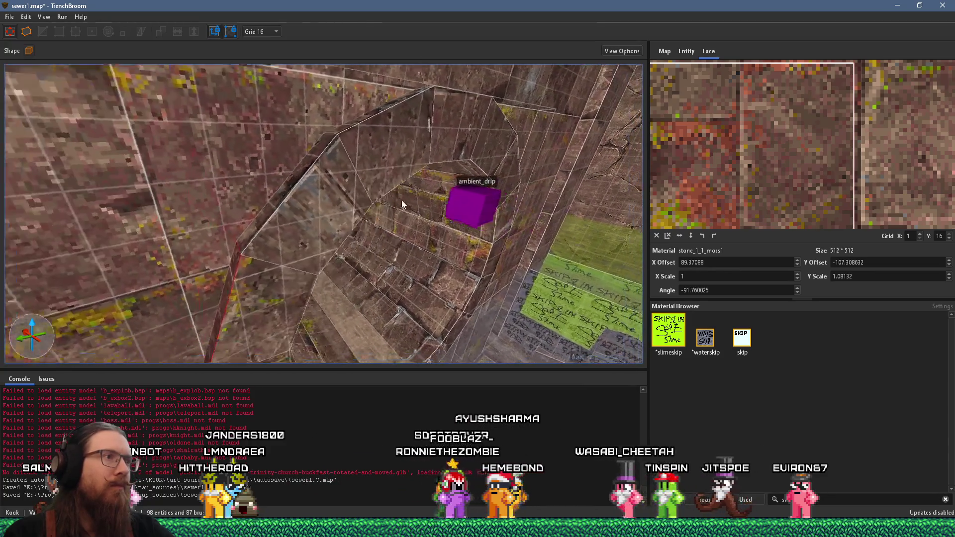
pyautogui.click(300, 184)
# Slide the brown stone texture across the neighbouring wall face
pyautogui.scroll(-1, 800, 165)
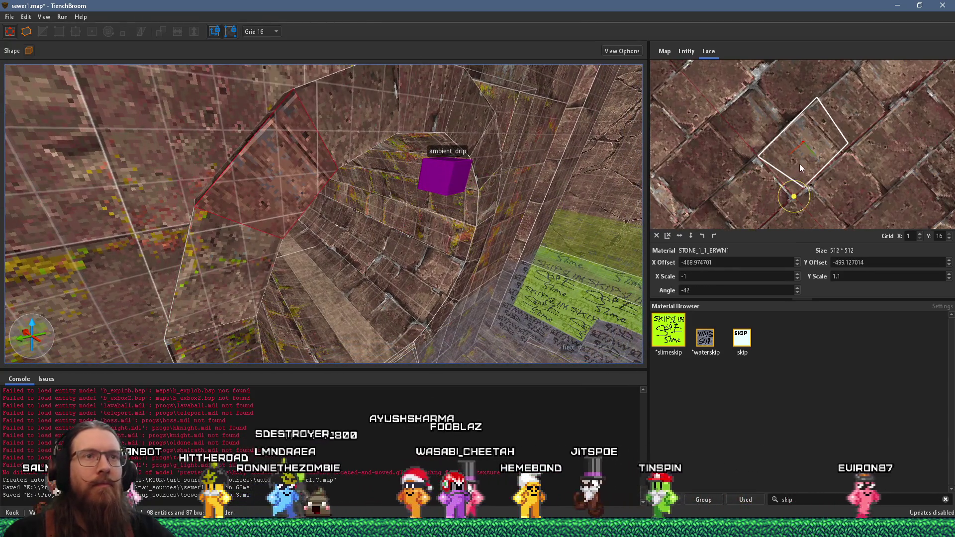
pyautogui.scroll(-1, 801, 191)
pyautogui.moveTo(862, 126)
pyautogui.mouseDown()
pyautogui.moveTo(850, 171)
pyautogui.moveTo(867, 177)
pyautogui.mouseUp()
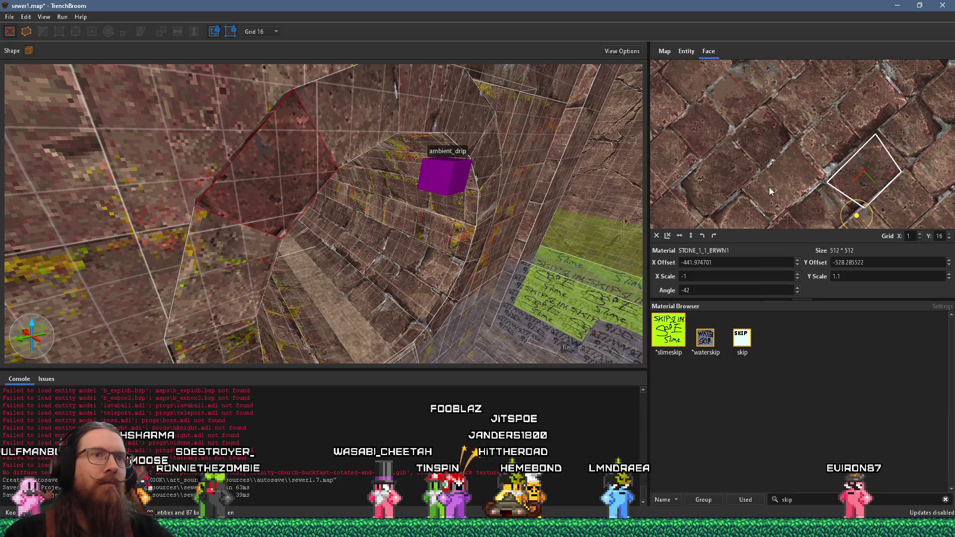
pyautogui.scroll(5, 341, 149)
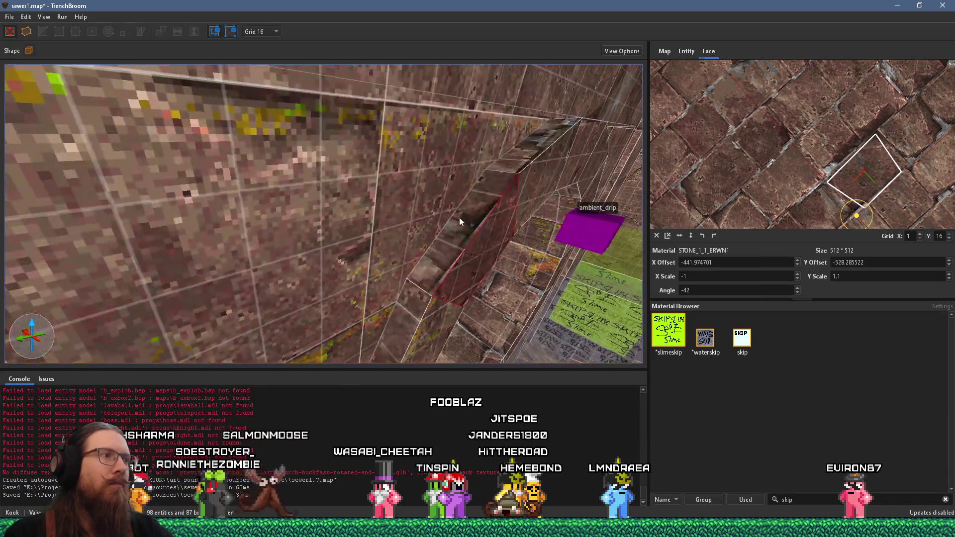
# Reset another bevel face's STONE_1_1_BRWN1 texture, rotate it to -90 and offset it to -19 / 12.999
pyautogui.click(466, 222)
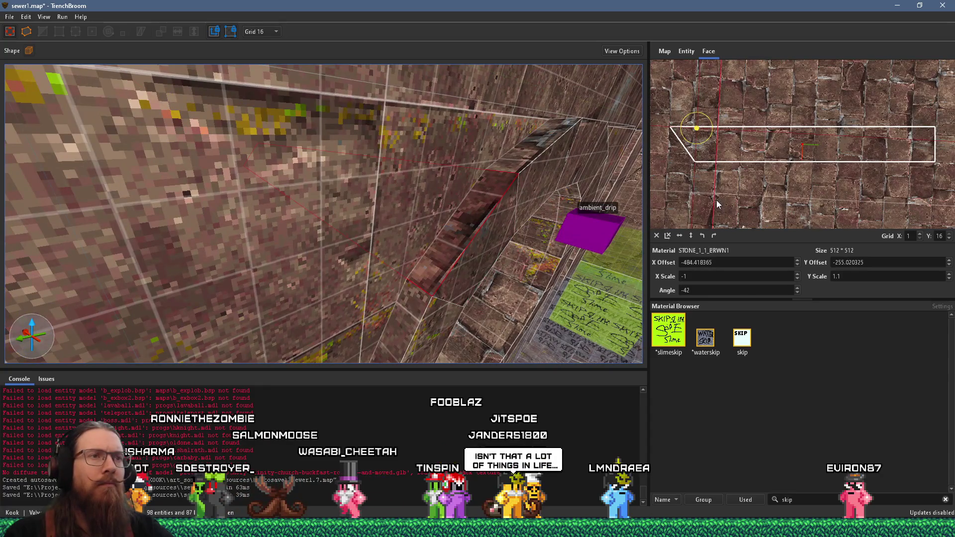
pyautogui.click(656, 237)
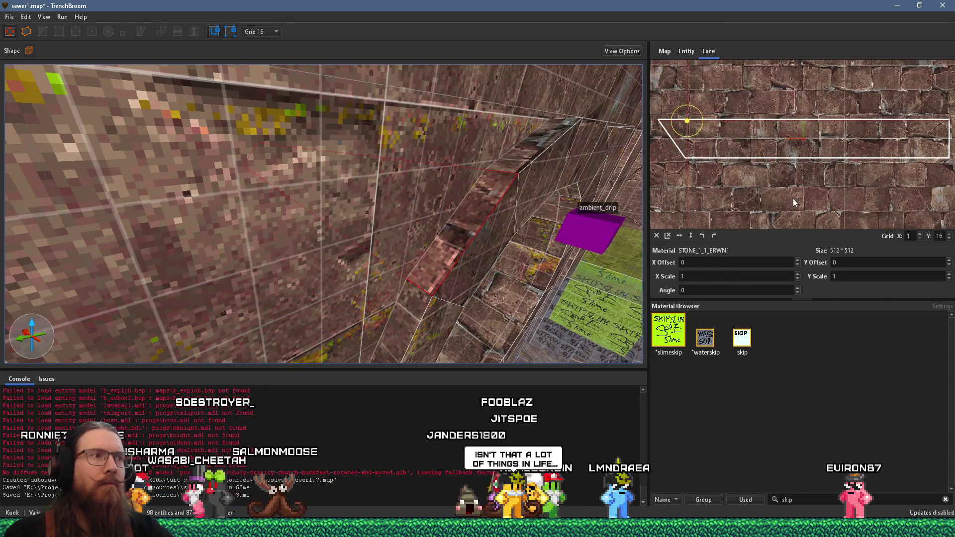
pyautogui.scroll(3, 799, 192)
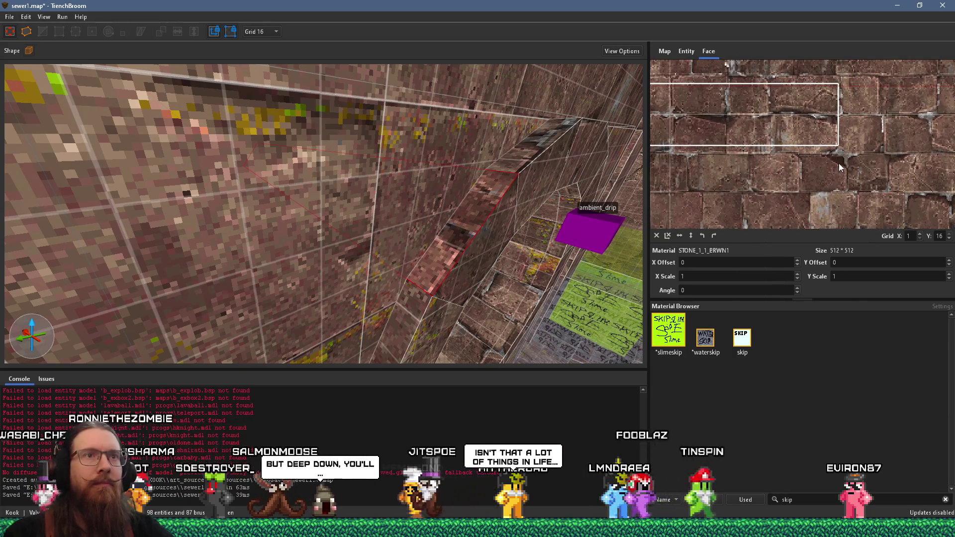
pyautogui.moveTo(900, 135)
pyautogui.mouseDown()
pyautogui.moveTo(900, 122)
pyautogui.moveTo(880, 123)
pyautogui.mouseUp()
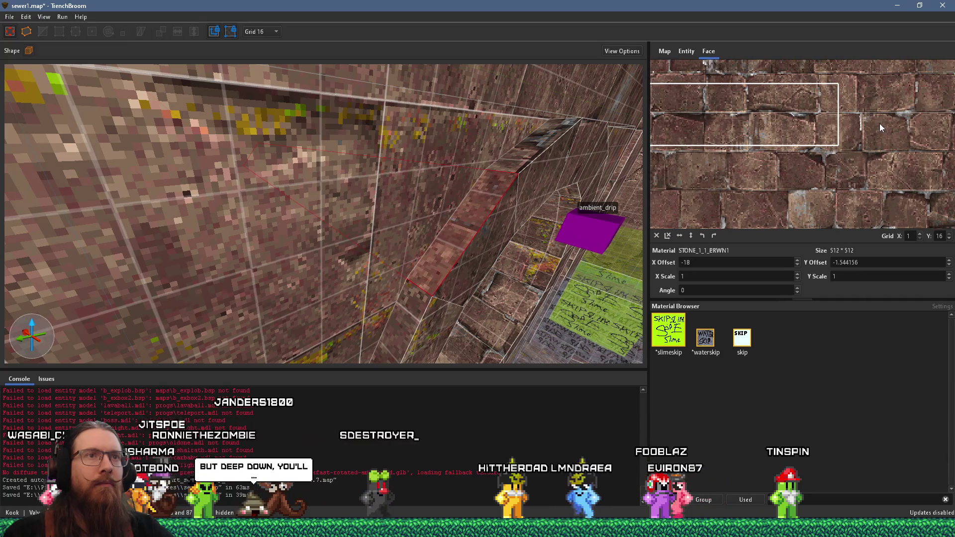
pyautogui.click(714, 234)
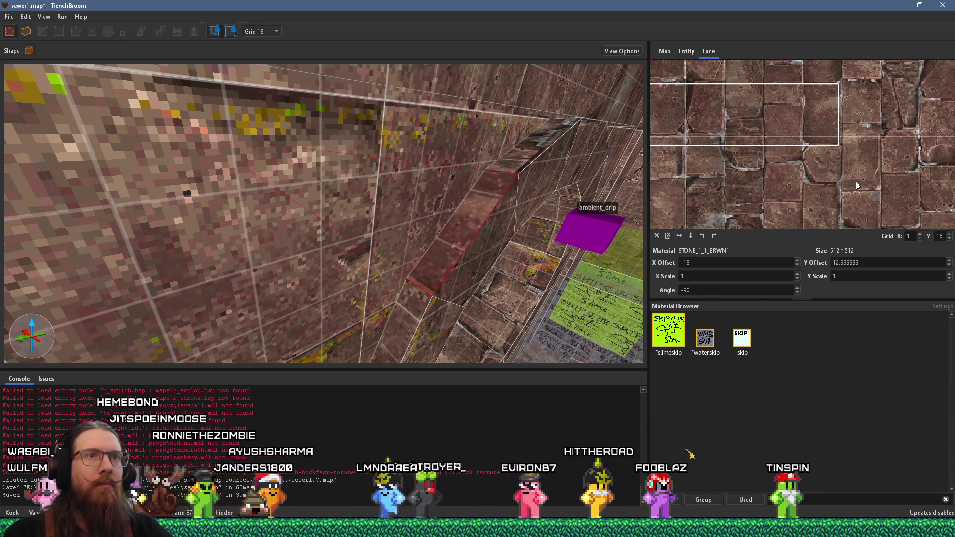
pyautogui.scroll(2, 809, 159)
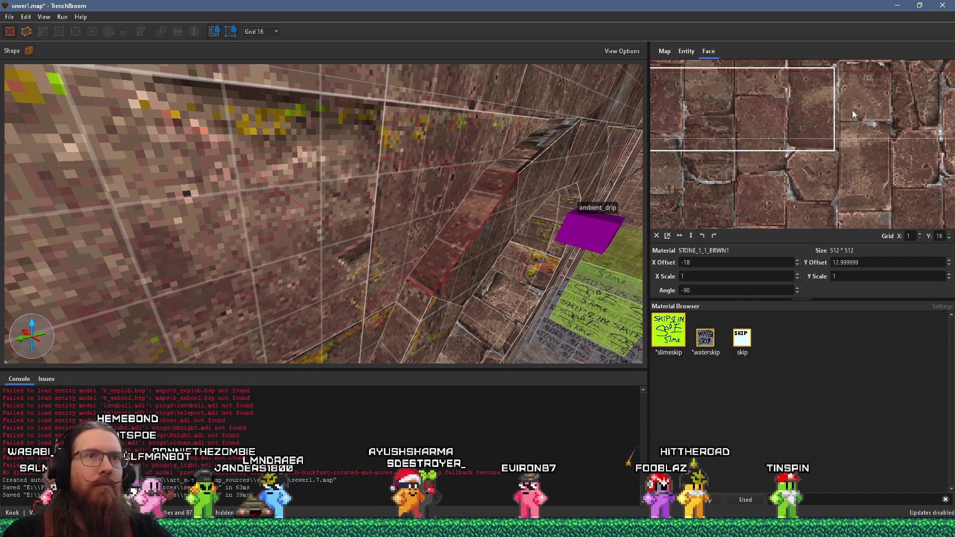
pyautogui.moveTo(852, 137); pyautogui.dragTo(858, 130)
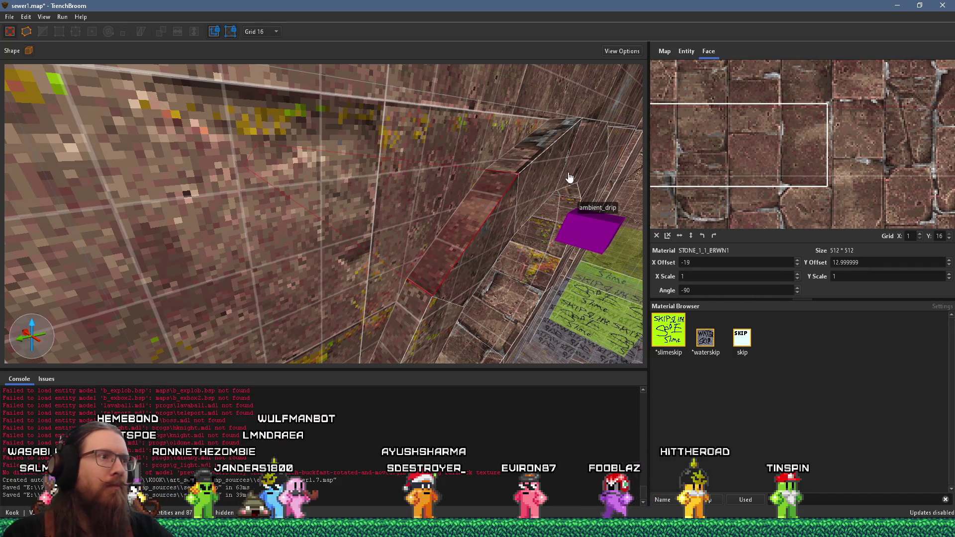
# Save sewer1.map
pyautogui.moveTo(570, 177); pyautogui.dragTo(572, 186)
pyautogui.press('d')
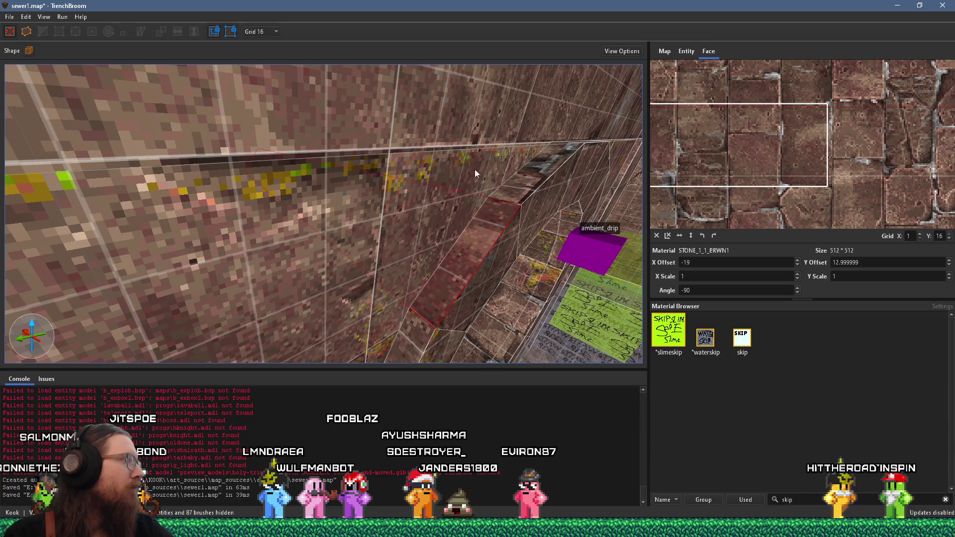
pyautogui.click(10, 17)
pyautogui.click(30, 68)
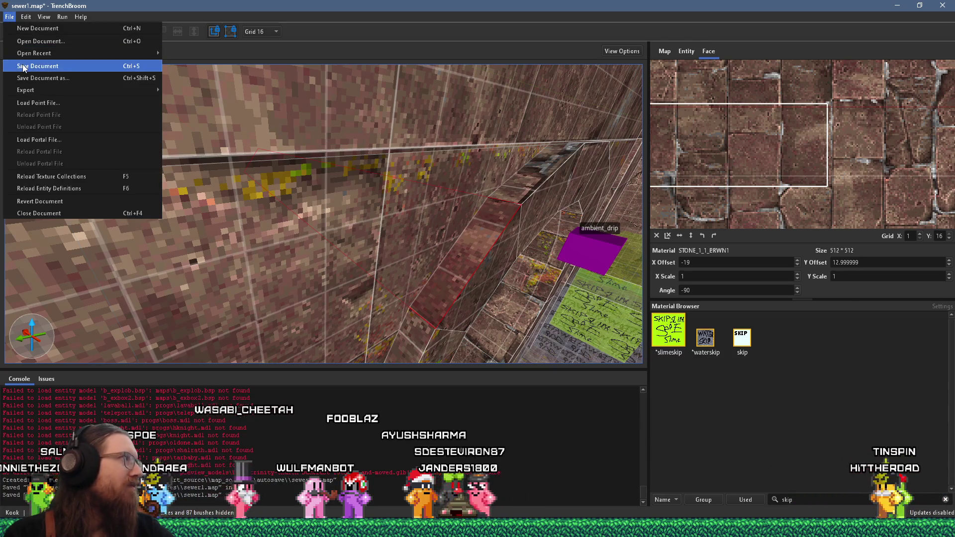
pyautogui.scroll(-5, 191, 132)
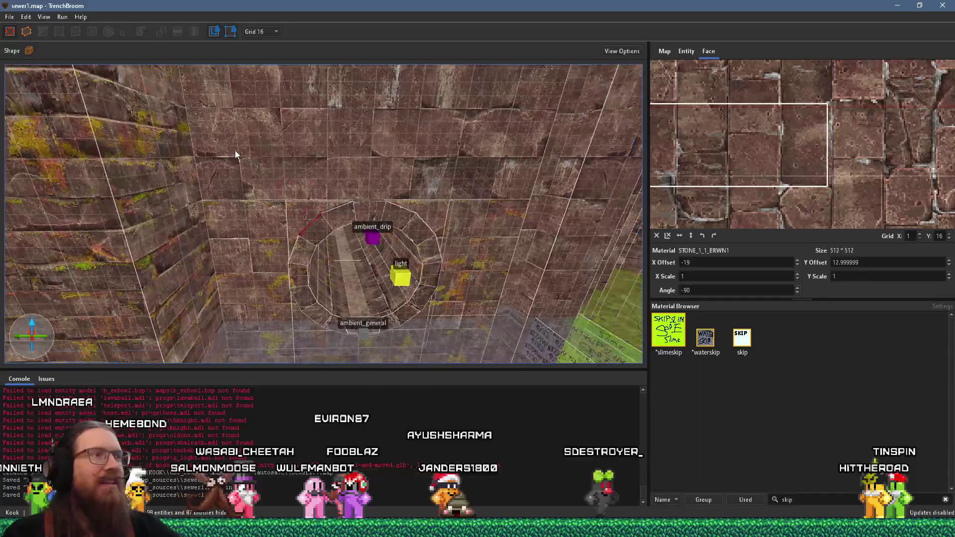
# Reset the ceiling face's texture alignment over the tunnel and nudge its offset by one unit
pyautogui.press('Escape')
pyautogui.scroll(6, 334, 170)
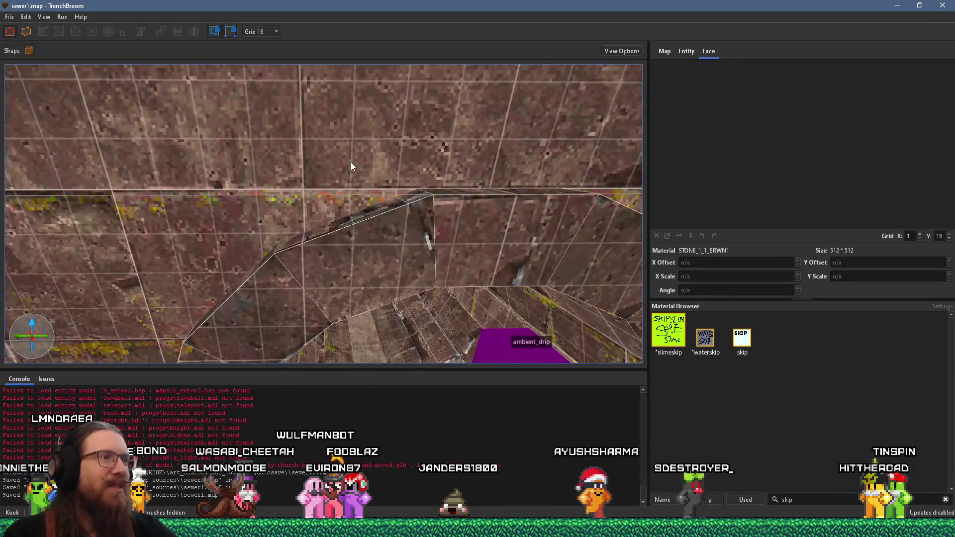
pyautogui.click(334, 173)
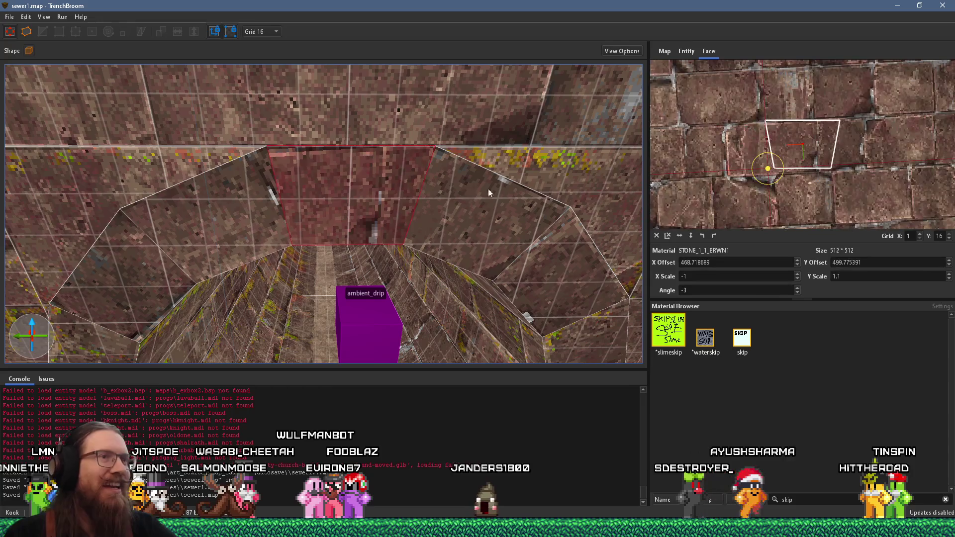
pyautogui.click(658, 236)
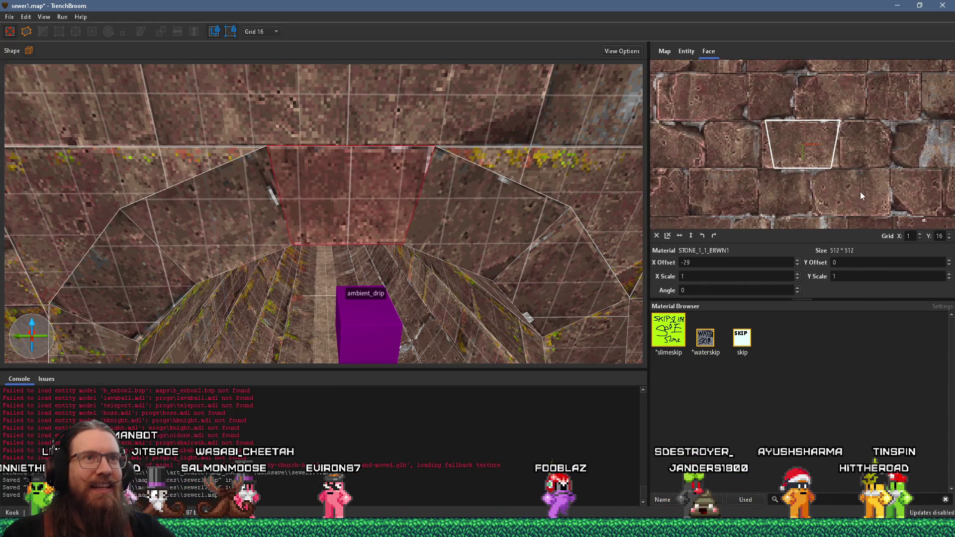
pyautogui.moveTo(860, 192); pyautogui.dragTo(862, 195)
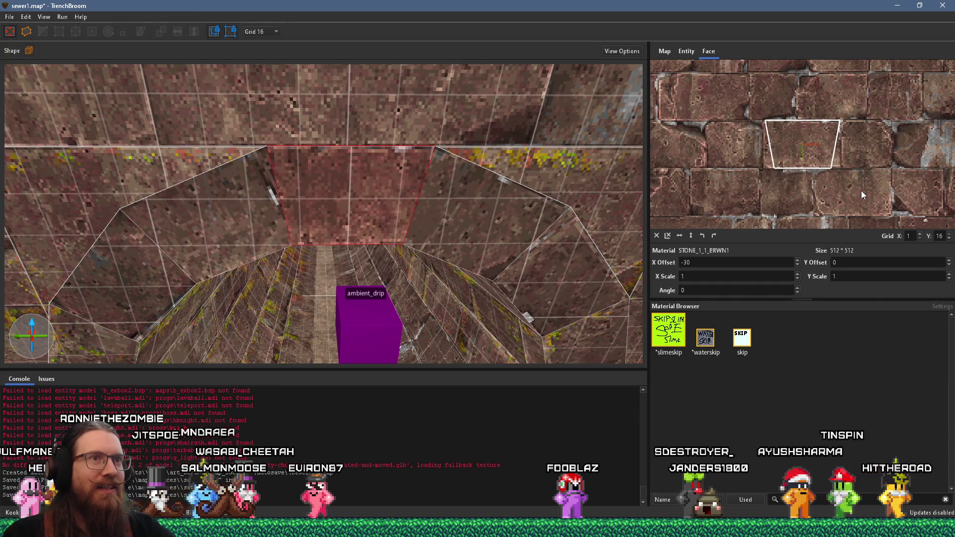
# Shift the stone textures on the ledge's thin top strip and the adjoining wall face into alignment
pyautogui.moveTo(458, 143); pyautogui.dragTo(454, 188)
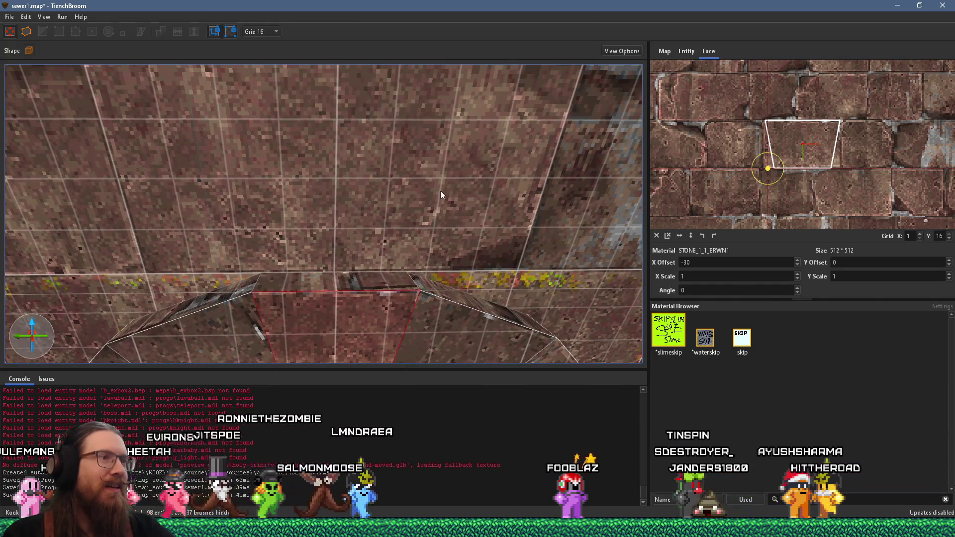
pyautogui.keyDown('shift'); pyautogui.click(342, 282); pyautogui.keyUp('shift')
pyautogui.moveTo(766, 203)
pyautogui.mouseDown()
pyautogui.moveTo(827, 191)
pyautogui.moveTo(767, 168)
pyautogui.mouseUp()
pyautogui.scroll(2, 767, 169)
pyautogui.scroll(1, 774, 185)
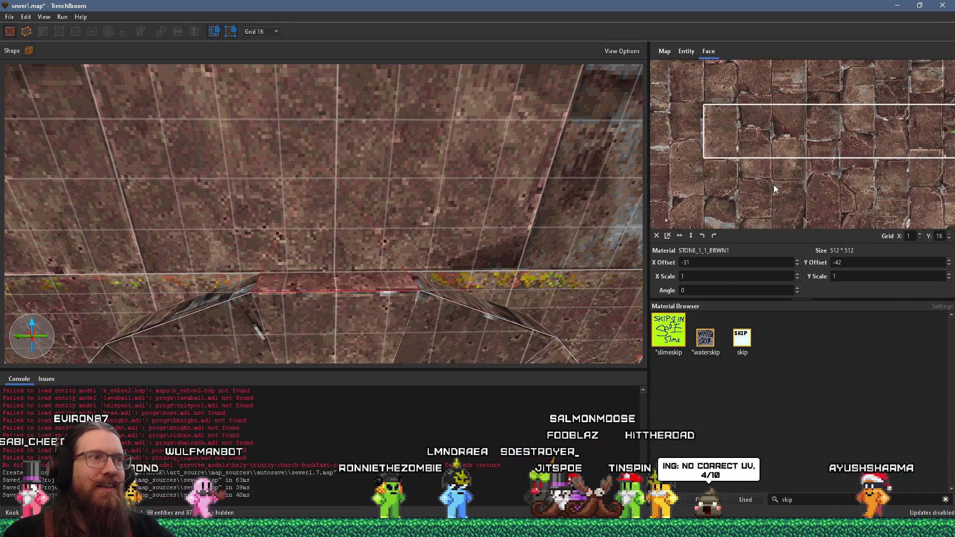
pyautogui.moveTo(774, 185)
pyautogui.mouseDown()
pyautogui.moveTo(707, 125)
pyautogui.moveTo(749, 131)
pyautogui.mouseUp()
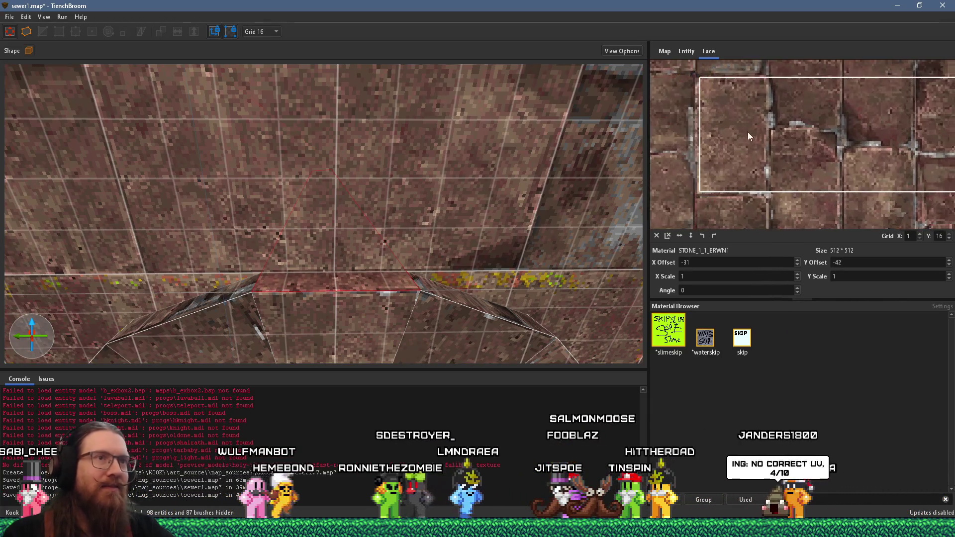
pyautogui.scroll(3, 749, 132)
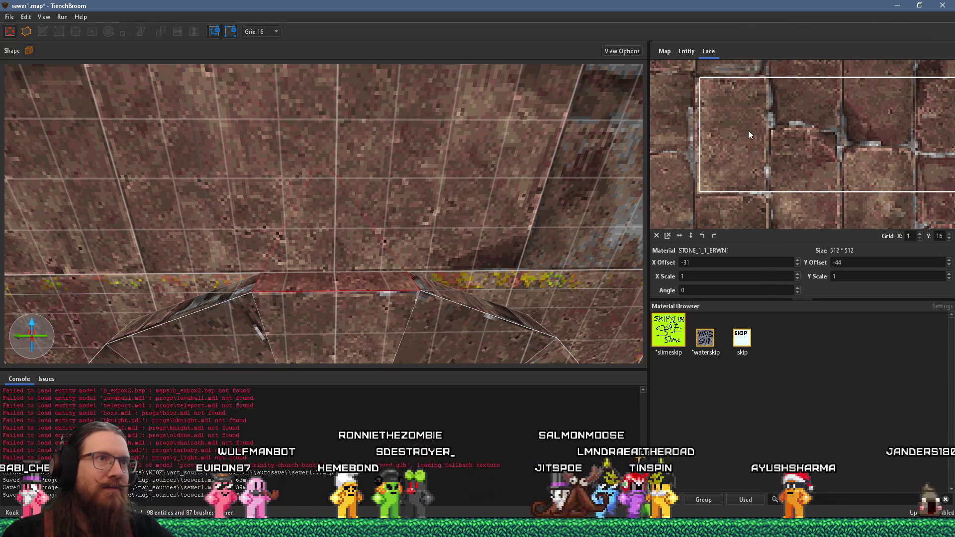
pyautogui.scroll(-3, 466, 163)
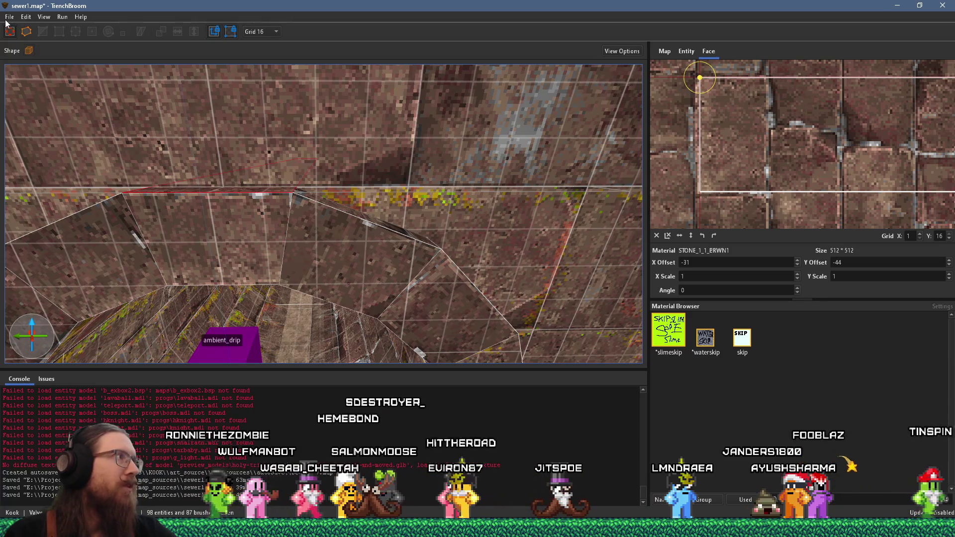
pyautogui.scroll(5, 243, 111)
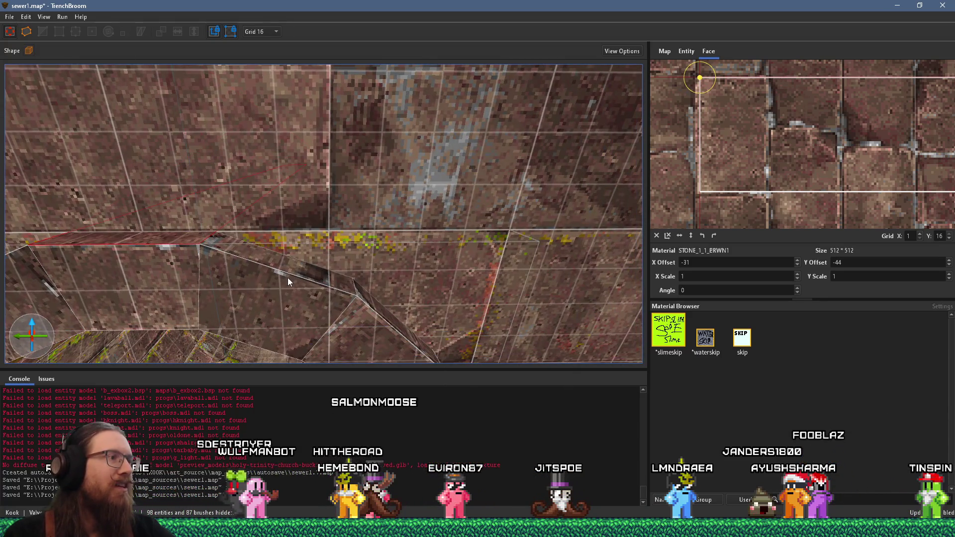
# Reset the slanted strip face's STONE_1_1_BRWN1 texture, rotate it -90 and shift it into line
pyautogui.click(287, 283)
pyautogui.click(301, 270)
pyautogui.moveTo(698, 174); pyautogui.dragTo(753, 182)
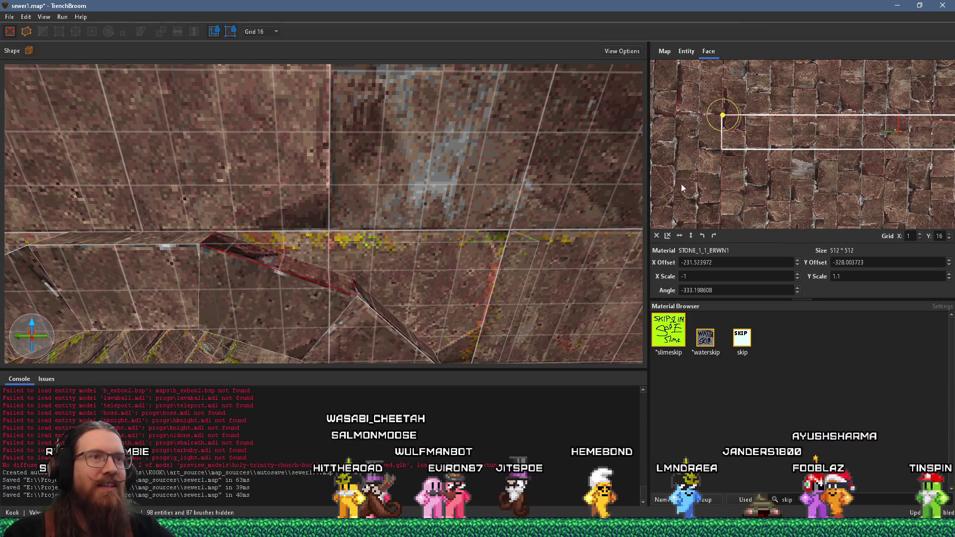
pyautogui.scroll(5, 718, 147)
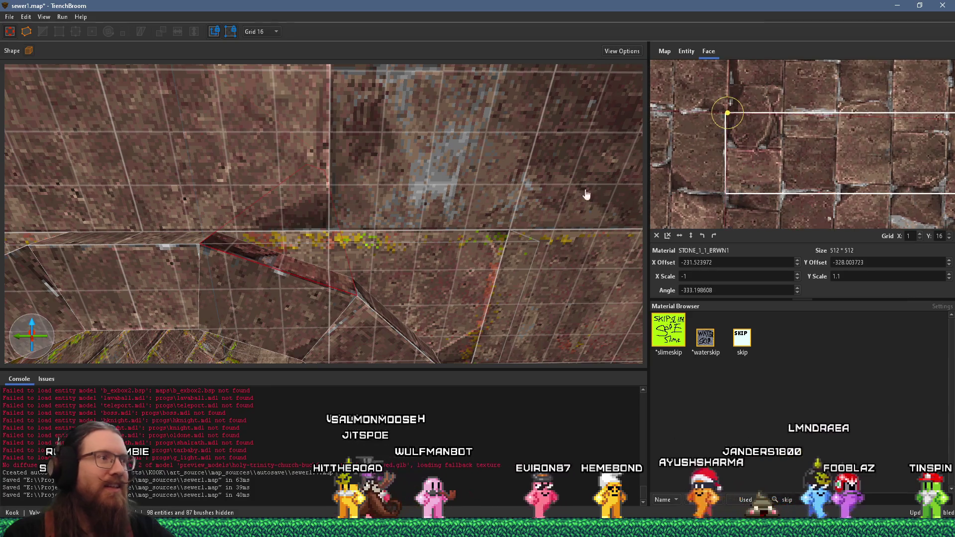
pyautogui.moveTo(728, 166); pyautogui.dragTo(810, 159)
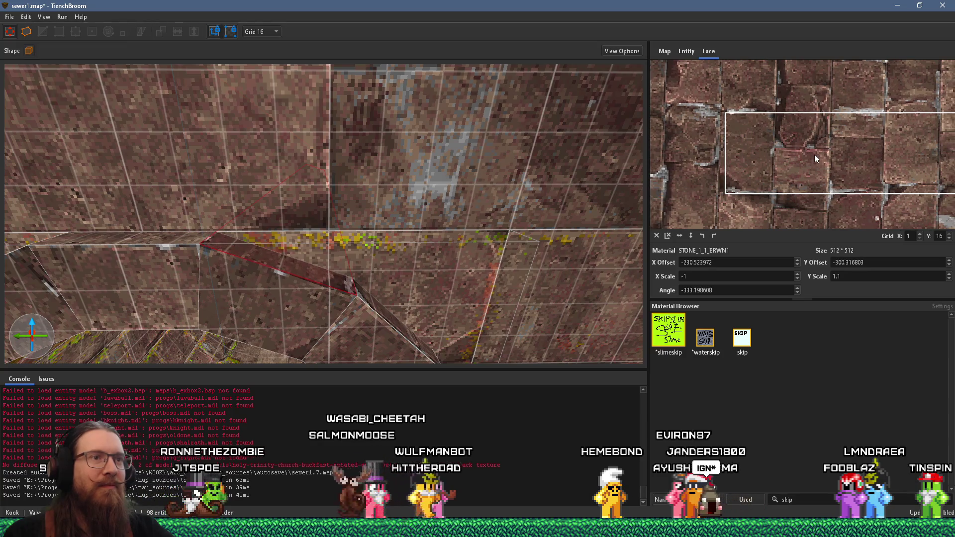
pyautogui.moveTo(814, 155); pyautogui.dragTo(704, 213)
pyautogui.click(657, 237)
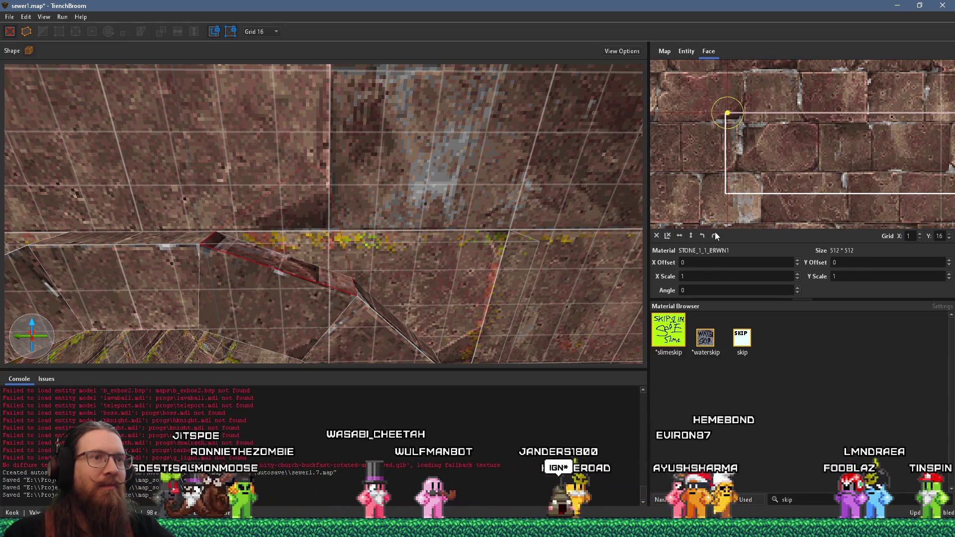
pyautogui.click(714, 236)
pyautogui.moveTo(782, 139); pyautogui.dragTo(800, 129)
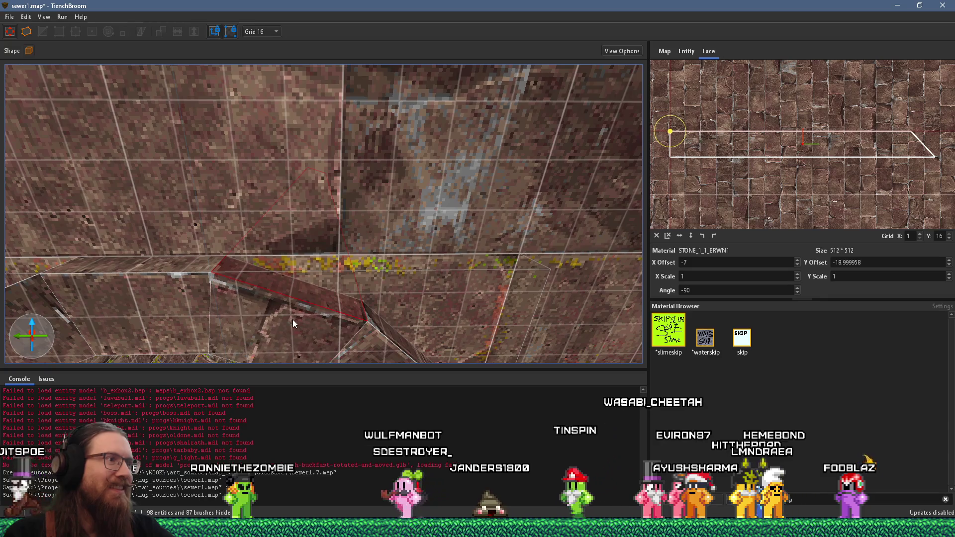
# Nudge the texture on the face beneath the strip slightly, then deselect it
pyautogui.click(293, 323)
pyautogui.scroll(4, 741, 194)
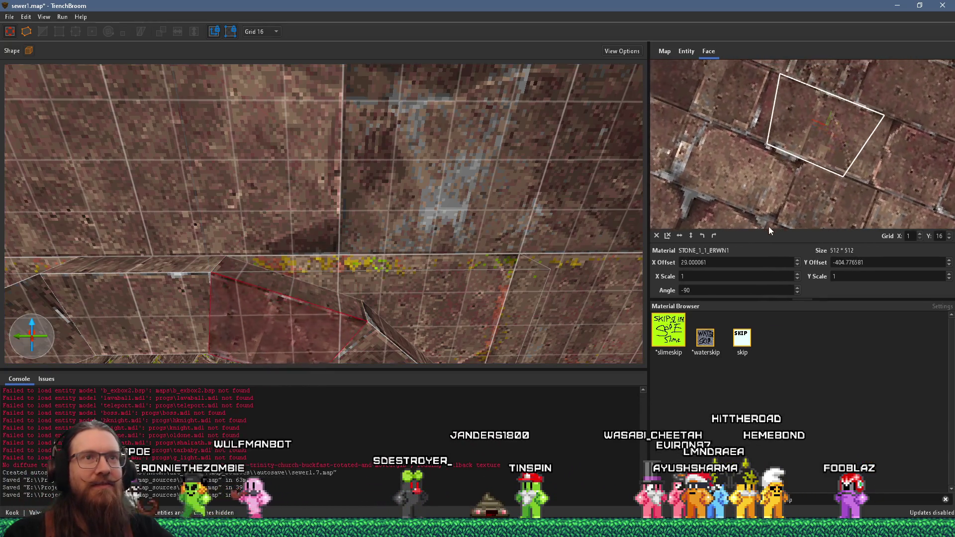
pyautogui.moveTo(769, 225); pyautogui.dragTo(768, 225)
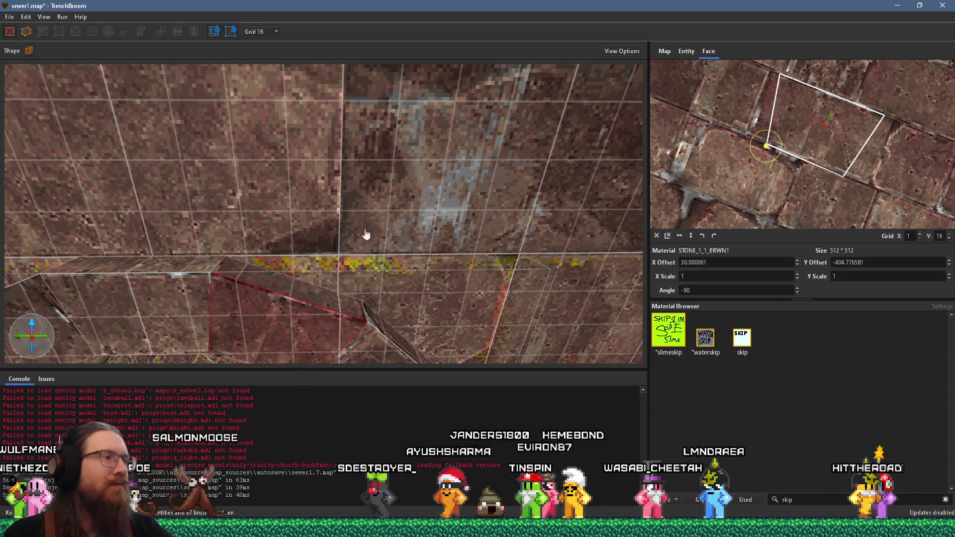
pyautogui.scroll(-10, 373, 239)
pyautogui.press('Escape')
pyautogui.scroll(8, 254, 180)
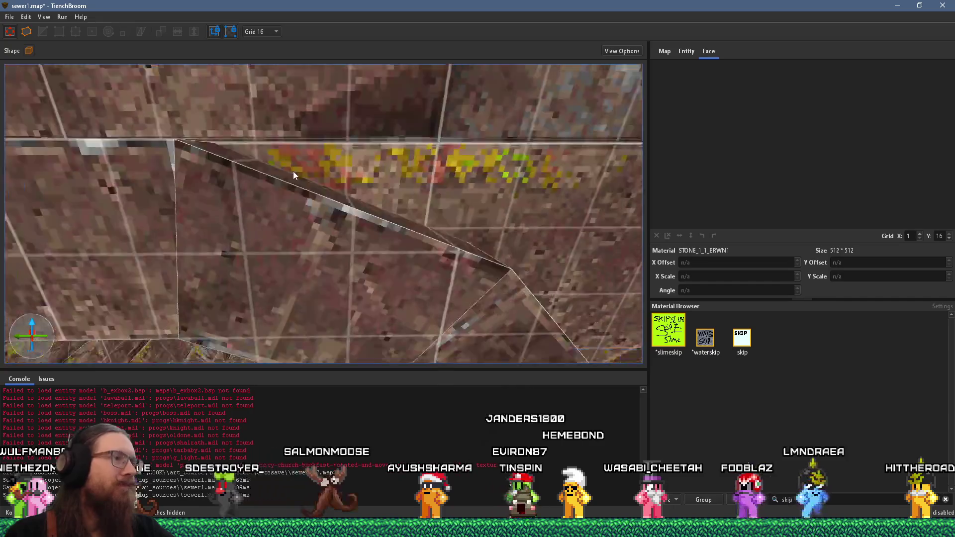
pyautogui.scroll(3, 306, 149)
pyautogui.scroll(-1, 333, 178)
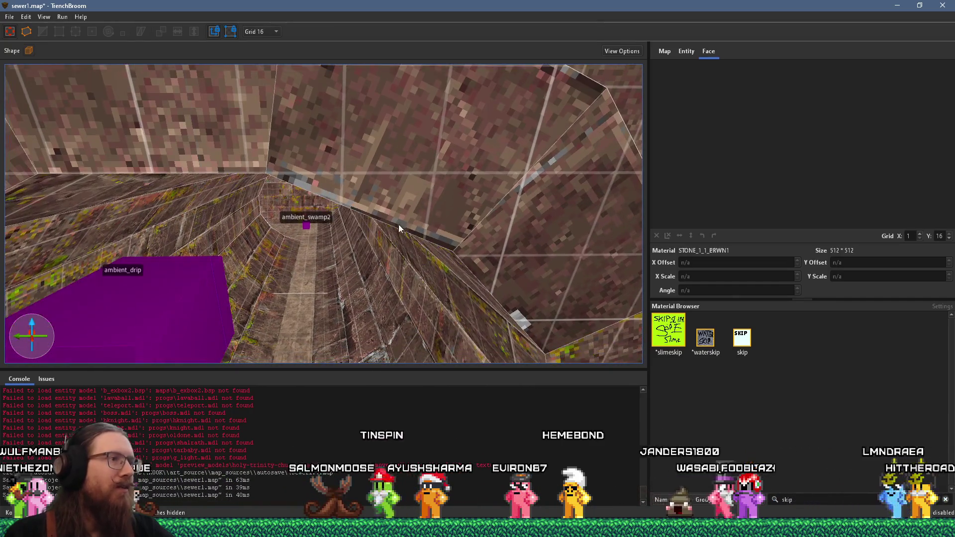
pyautogui.scroll(5, 417, 244)
pyautogui.scroll(-5, 397, 244)
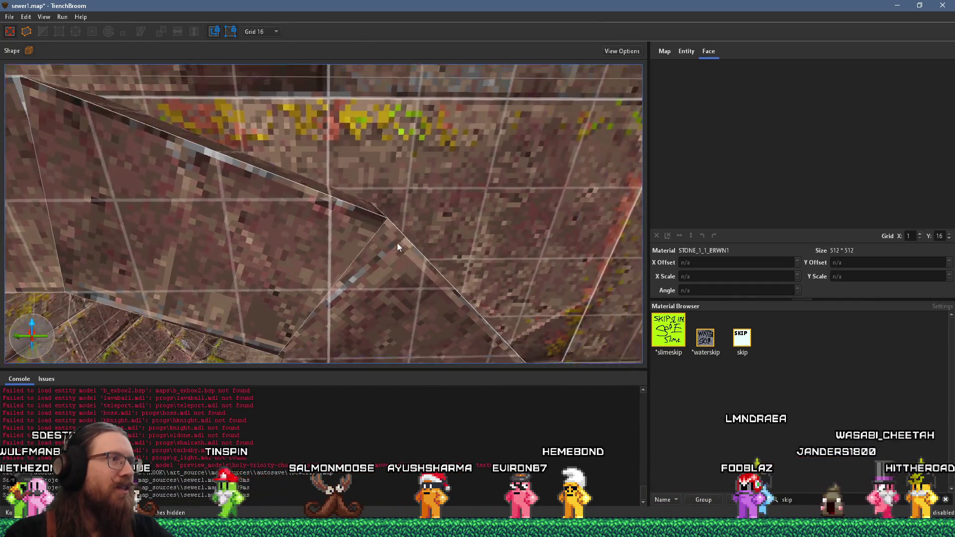
pyautogui.scroll(-5, 394, 225)
pyautogui.scroll(3, 392, 205)
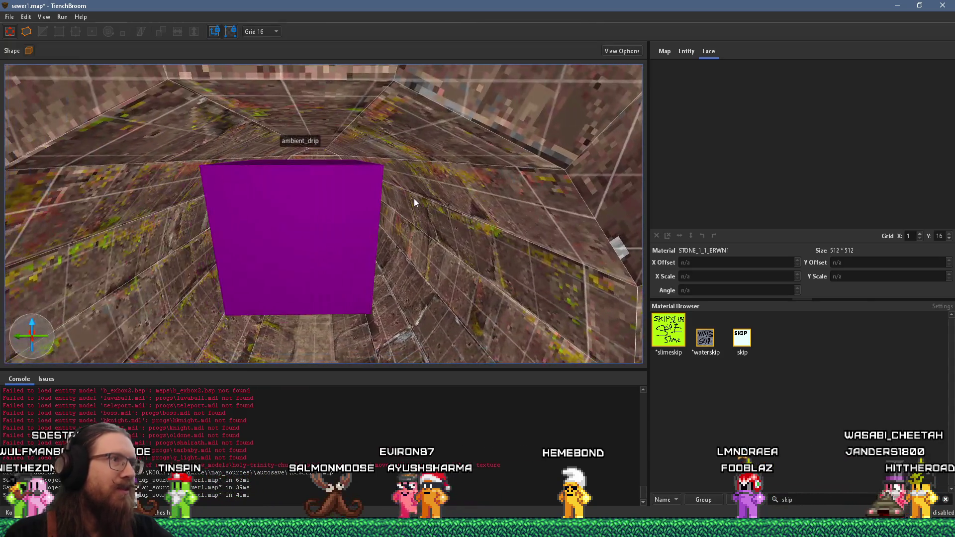
pyautogui.scroll(6, 414, 199)
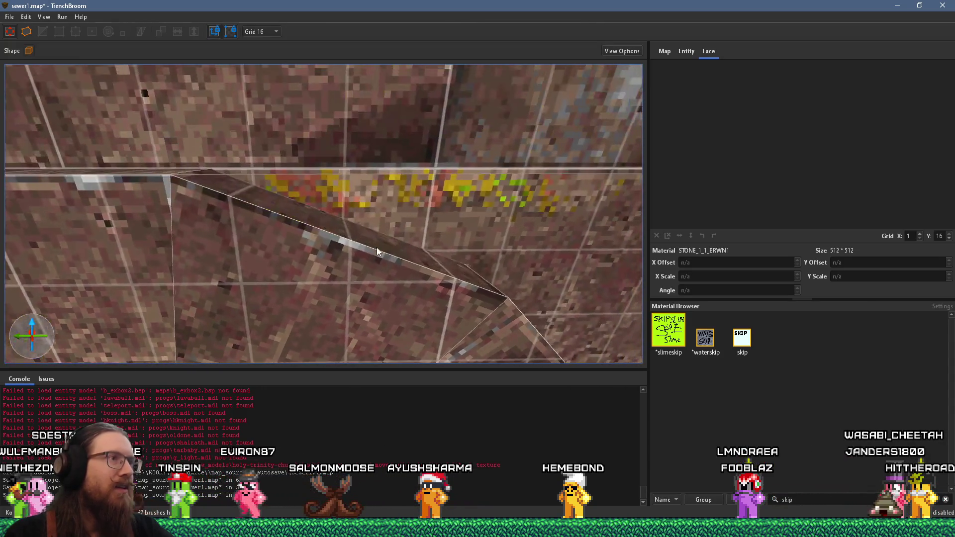
pyautogui.scroll(-5, 376, 247)
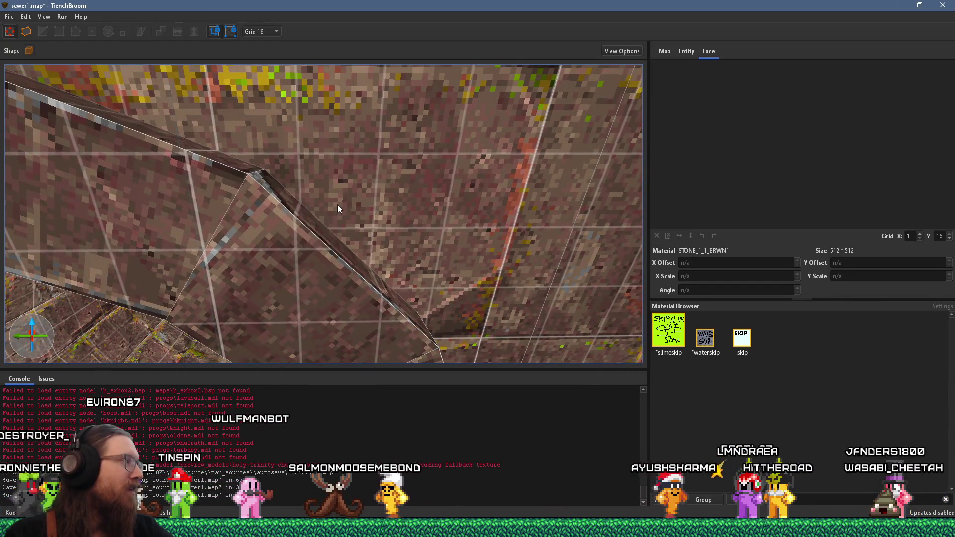
pyautogui.scroll(-5, 337, 209)
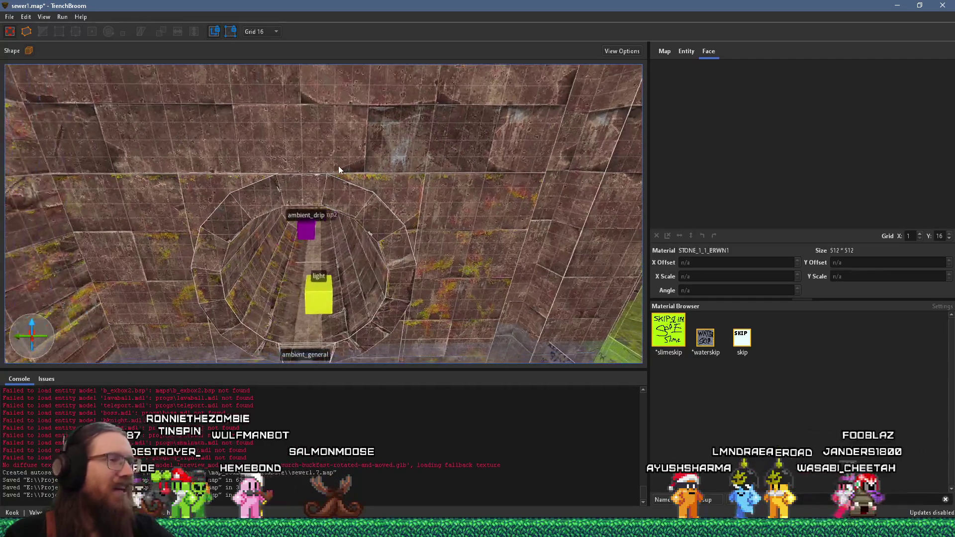
# Save sewer1.map and bring the dear_escher.map TrenchBroom window to the front
pyautogui.click(10, 17)
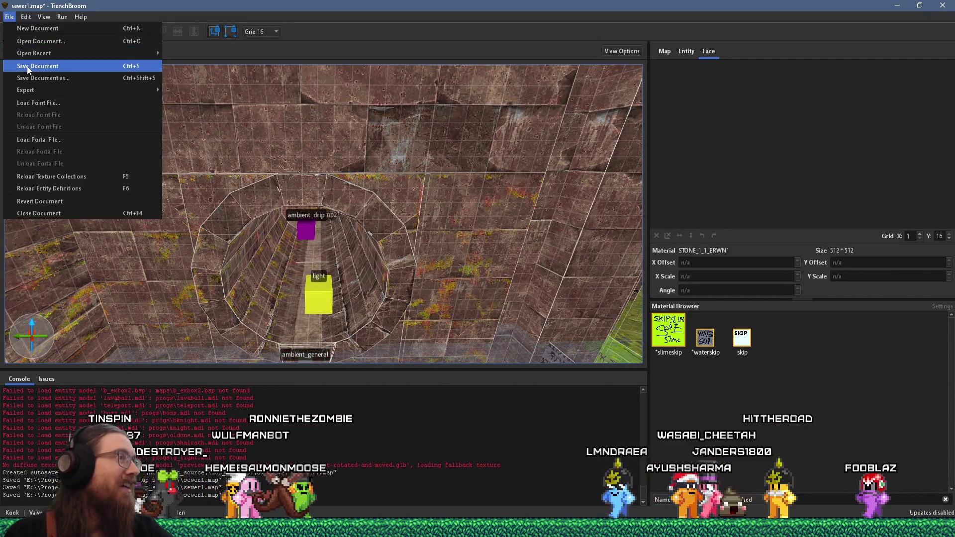
pyautogui.click(28, 67)
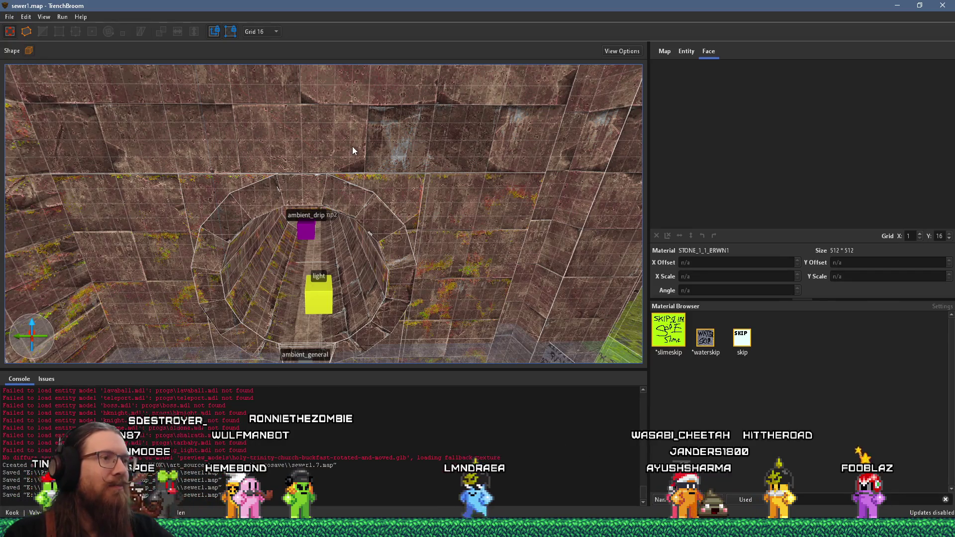
pyautogui.scroll(-3, 353, 146)
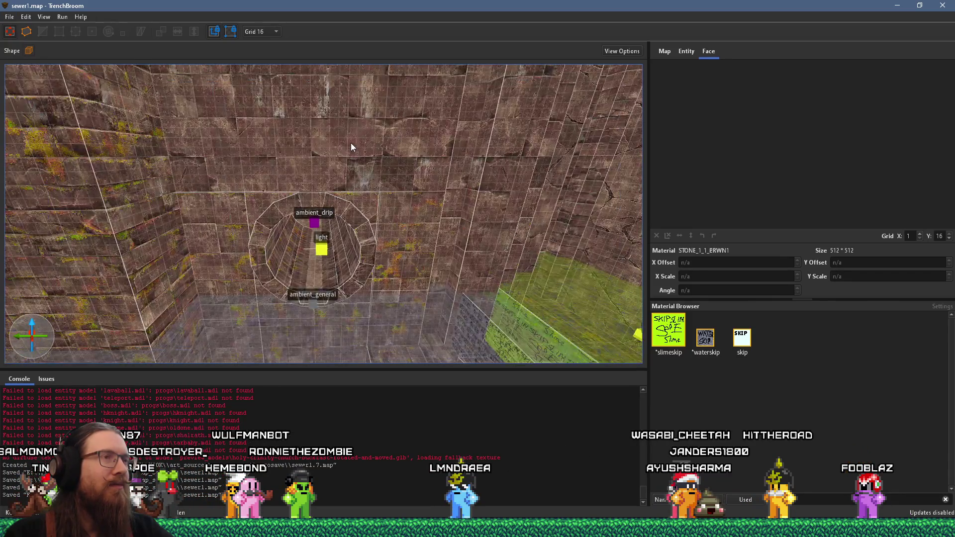
pyautogui.scroll(-2, 329, 224)
pyautogui.scroll(-2, 329, 224)
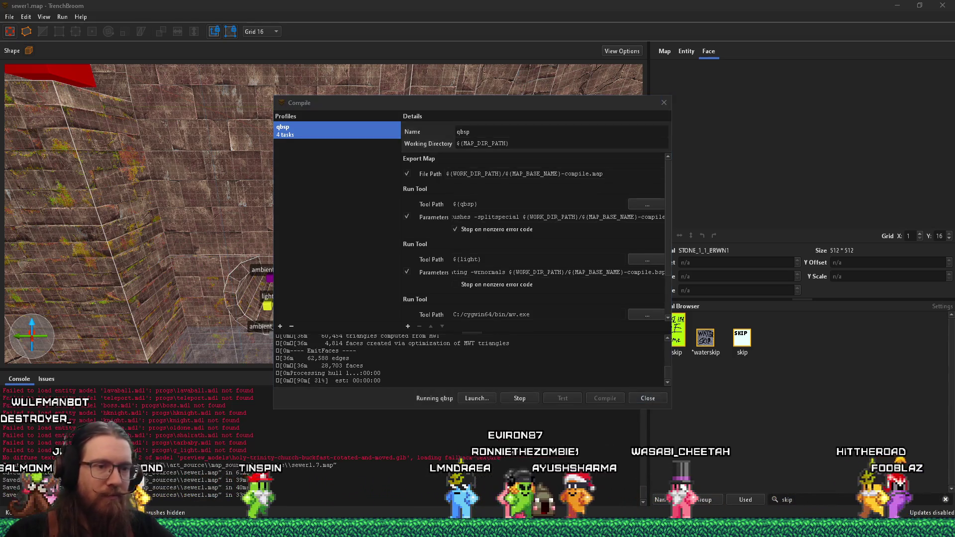
pyautogui.click(820, 495)
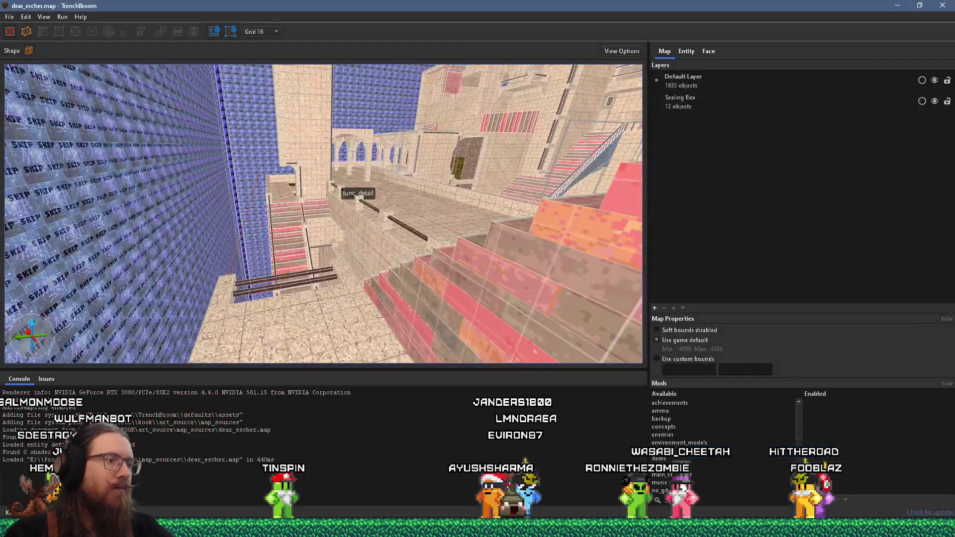
pyautogui.click(477, 529)
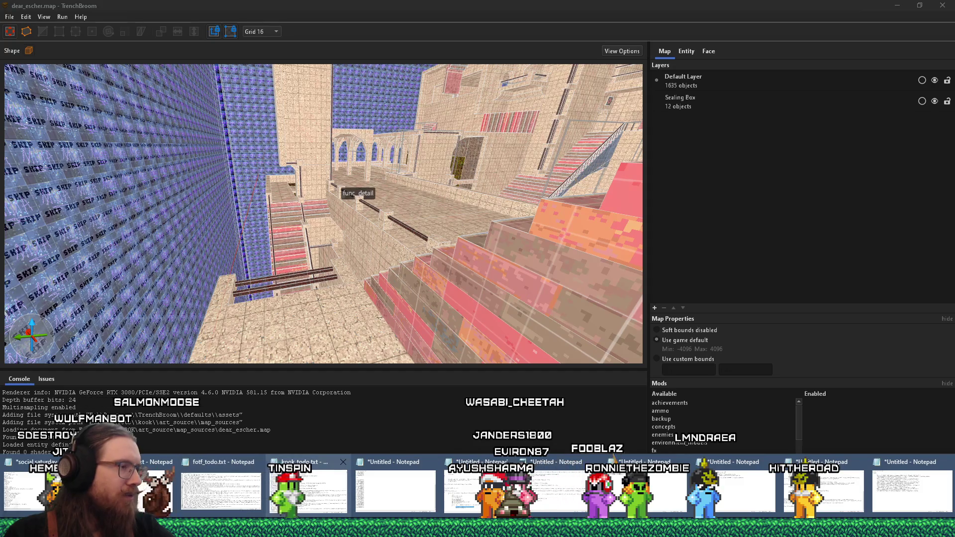
pyautogui.click(294, 479)
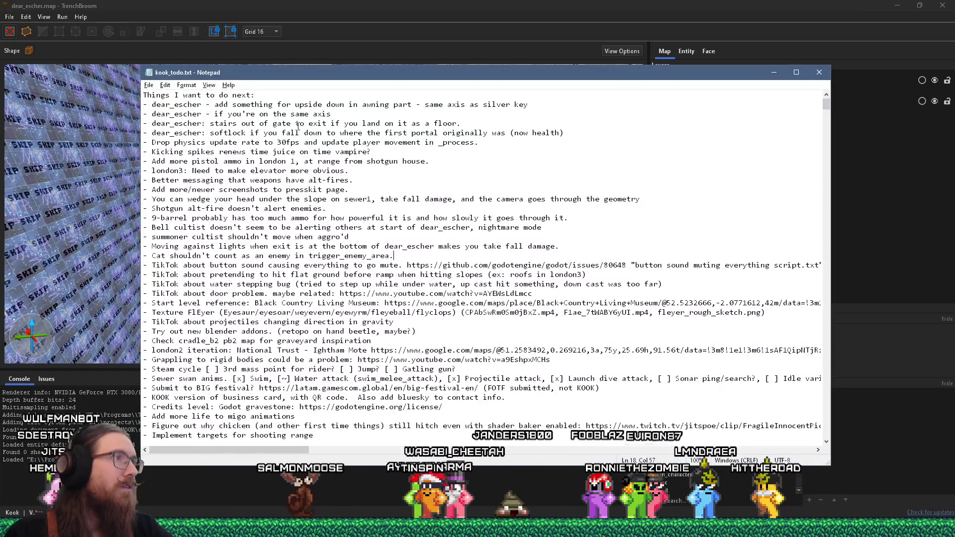
pyautogui.click(313, 105)
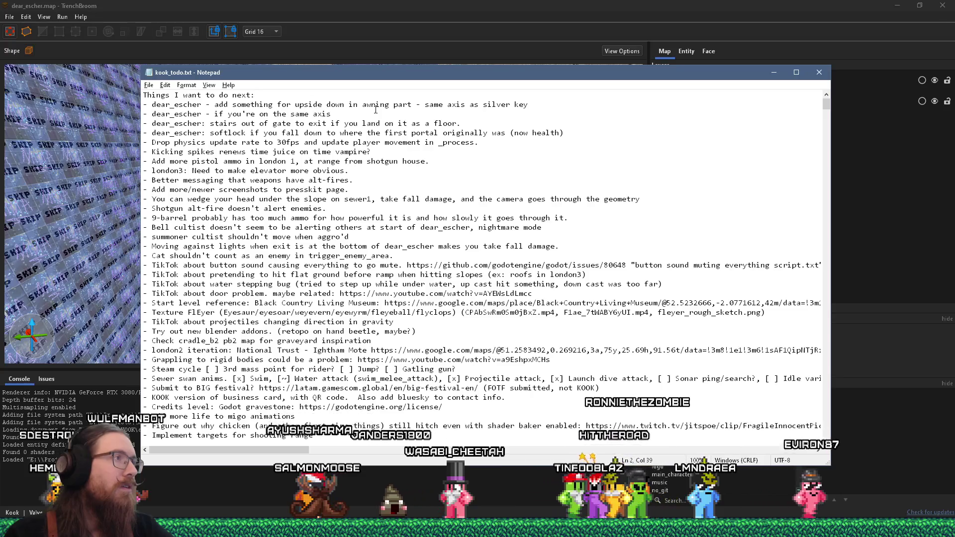
pyautogui.hotkey('alt', 'Tab')
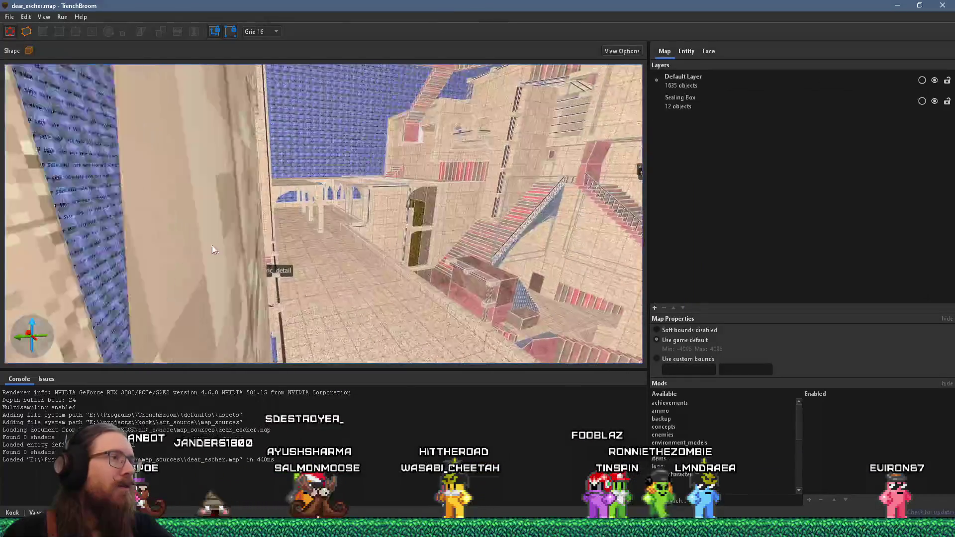
pyautogui.moveTo(212, 248)
pyautogui.mouseDown()
pyautogui.moveTo(402, 259)
pyautogui.moveTo(340, 198)
pyautogui.moveTo(414, 161)
pyautogui.moveTo(542, 188)
pyautogui.mouseUp()
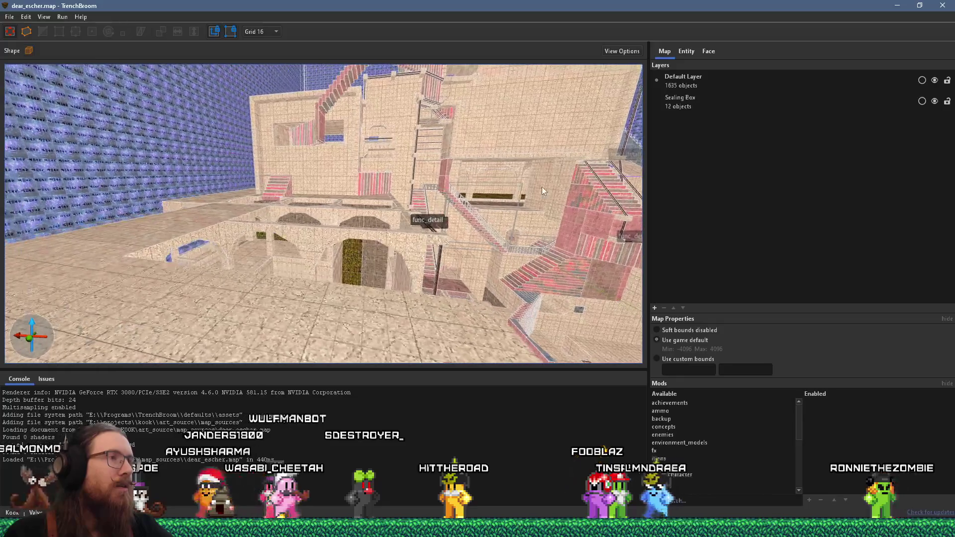
pyautogui.moveTo(277, 214)
pyautogui.mouseDown()
pyautogui.moveTo(413, 157)
pyautogui.moveTo(265, 51)
pyautogui.moveTo(294, 125)
pyautogui.moveTo(403, 118)
pyautogui.moveTo(184, 141)
pyautogui.moveTo(232, 117)
pyautogui.moveTo(222, 217)
pyautogui.moveTo(236, 237)
pyautogui.moveTo(458, 233)
pyautogui.mouseUp()
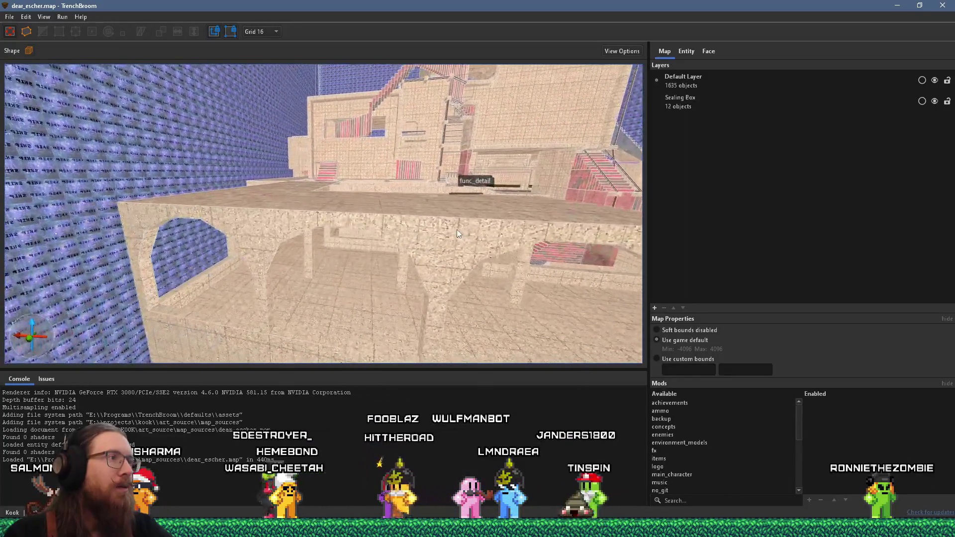
pyautogui.moveTo(292, 185)
pyautogui.mouseDown()
pyautogui.moveTo(507, 194)
pyautogui.moveTo(434, 177)
pyautogui.moveTo(454, 111)
pyautogui.moveTo(438, 71)
pyautogui.moveTo(425, 253)
pyautogui.moveTo(423, 192)
pyautogui.moveTo(372, 201)
pyautogui.moveTo(314, 240)
pyautogui.moveTo(382, 228)
pyautogui.moveTo(290, 212)
pyautogui.moveTo(350, 227)
pyautogui.moveTo(409, 225)
pyautogui.moveTo(433, 239)
pyautogui.moveTo(274, 196)
pyautogui.moveTo(332, 141)
pyautogui.moveTo(300, 151)
pyautogui.moveTo(557, 77)
pyautogui.moveTo(329, 154)
pyautogui.moveTo(503, 150)
pyautogui.moveTo(398, 164)
pyautogui.moveTo(479, 207)
pyautogui.moveTo(431, 141)
pyautogui.moveTo(372, 197)
pyautogui.moveTo(398, 170)
pyautogui.moveTo(231, 232)
pyautogui.moveTo(390, 170)
pyautogui.moveTo(475, 197)
pyautogui.moveTo(361, 168)
pyautogui.moveTo(357, 180)
pyautogui.moveTo(300, 144)
pyautogui.moveTo(278, 160)
pyautogui.moveTo(354, 81)
pyautogui.moveTo(357, 119)
pyautogui.moveTo(511, 140)
pyautogui.moveTo(498, 232)
pyautogui.moveTo(554, 164)
pyautogui.moveTo(605, 133)
pyautogui.moveTo(584, 199)
pyautogui.moveTo(586, 255)
pyautogui.moveTo(601, 105)
pyautogui.moveTo(621, 103)
pyautogui.moveTo(651, 128)
pyautogui.moveTo(658, 198)
pyautogui.moveTo(486, 187)
pyautogui.moveTo(497, 174)
pyautogui.moveTo(421, 270)
pyautogui.moveTo(315, 274)
pyautogui.moveTo(297, 164)
pyautogui.moveTo(328, 174)
pyautogui.moveTo(497, 108)
pyautogui.moveTo(434, 164)
pyautogui.moveTo(408, 126)
pyautogui.moveTo(381, 150)
pyautogui.moveTo(386, 64)
pyautogui.moveTo(388, 149)
pyautogui.moveTo(454, 30)
pyautogui.moveTo(440, 144)
pyautogui.moveTo(405, 73)
pyautogui.moveTo(424, 19)
pyautogui.moveTo(491, 5)
pyautogui.moveTo(450, 45)
pyautogui.moveTo(435, 92)
pyautogui.moveTo(500, 52)
pyautogui.moveTo(375, 156)
pyautogui.moveTo(311, 169)
pyautogui.moveTo(377, 78)
pyautogui.moveTo(444, 52)
pyautogui.moveTo(346, 225)
pyautogui.moveTo(385, 135)
pyautogui.moveTo(462, 62)
pyautogui.moveTo(355, 22)
pyautogui.mouseUp()
pyautogui.moveTo(357, 183)
pyautogui.mouseDown()
pyautogui.moveTo(361, 214)
pyautogui.moveTo(365, 92)
pyautogui.moveTo(349, 190)
pyautogui.moveTo(431, 184)
pyautogui.moveTo(360, 200)
pyautogui.moveTo(270, 160)
pyautogui.moveTo(391, 238)
pyautogui.moveTo(459, 255)
pyautogui.moveTo(395, 149)
pyautogui.moveTo(307, 114)
pyautogui.moveTo(392, 168)
pyautogui.moveTo(419, 63)
pyautogui.moveTo(522, 90)
pyautogui.mouseUp()
pyautogui.moveTo(394, 86)
pyautogui.mouseDown()
pyautogui.moveTo(293, 174)
pyautogui.moveTo(316, 170)
pyautogui.moveTo(292, 107)
pyautogui.moveTo(447, 129)
pyautogui.moveTo(452, 140)
pyautogui.moveTo(346, 50)
pyautogui.moveTo(368, 138)
pyautogui.moveTo(495, 140)
pyautogui.moveTo(385, 206)
pyautogui.moveTo(255, 165)
pyautogui.moveTo(317, 97)
pyautogui.moveTo(399, 80)
pyautogui.moveTo(464, 172)
pyautogui.moveTo(526, 81)
pyautogui.moveTo(546, 112)
pyautogui.moveTo(352, 108)
pyautogui.moveTo(421, 219)
pyautogui.moveTo(396, 205)
pyautogui.moveTo(430, 165)
pyautogui.moveTo(529, 142)
pyautogui.moveTo(371, 132)
pyautogui.moveTo(374, 123)
pyautogui.moveTo(452, 206)
pyautogui.moveTo(418, 198)
pyautogui.moveTo(381, 140)
pyautogui.moveTo(315, 189)
pyautogui.moveTo(331, 198)
pyautogui.moveTo(402, 156)
pyautogui.moveTo(410, 75)
pyautogui.moveTo(398, 131)
pyautogui.moveTo(388, 110)
pyautogui.moveTo(458, 80)
pyautogui.moveTo(382, 158)
pyautogui.moveTo(476, 89)
pyautogui.moveTo(382, 215)
pyautogui.moveTo(442, 135)
pyautogui.moveTo(430, 185)
pyautogui.moveTo(209, 95)
pyautogui.moveTo(359, 142)
pyautogui.moveTo(262, 97)
pyautogui.moveTo(182, 92)
pyautogui.moveTo(288, 255)
pyautogui.mouseUp()
pyautogui.moveTo(350, 116)
pyautogui.mouseDown()
pyautogui.moveTo(357, 101)
pyautogui.moveTo(378, 154)
pyautogui.mouseUp()
# Fly past the floors, red stairs and blue wall to face the walkway leading to the teleporter_arch
pyautogui.moveTo(403, 104)
pyautogui.mouseDown()
pyautogui.moveTo(380, 222)
pyautogui.moveTo(379, 189)
pyautogui.moveTo(425, 205)
pyautogui.moveTo(436, 255)
pyautogui.moveTo(259, 200)
pyautogui.moveTo(246, 183)
pyautogui.moveTo(328, 193)
pyautogui.moveTo(328, 183)
pyautogui.moveTo(373, 196)
pyautogui.moveTo(206, 120)
pyautogui.mouseUp()
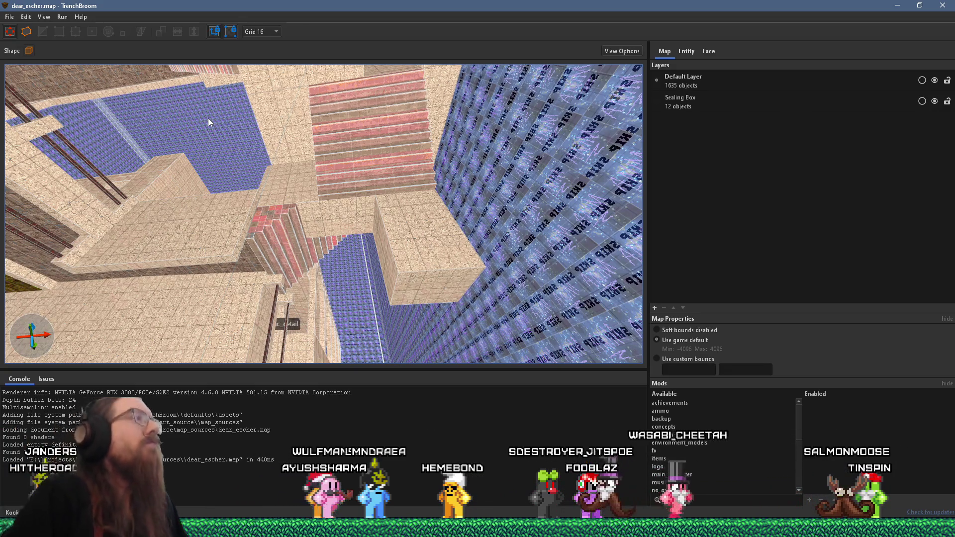
pyautogui.moveTo(407, 126)
pyautogui.mouseDown()
pyautogui.moveTo(384, 208)
pyautogui.moveTo(520, 242)
pyautogui.moveTo(464, 229)
pyautogui.moveTo(314, 302)
pyautogui.moveTo(344, 254)
pyautogui.moveTo(322, 137)
pyautogui.moveTo(301, 192)
pyautogui.mouseUp()
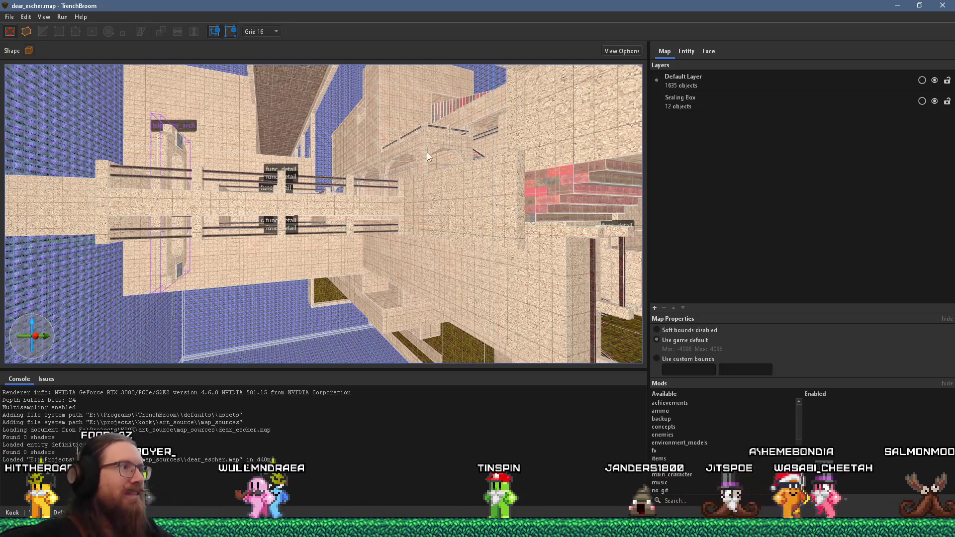
pyautogui.moveTo(401, 174)
pyautogui.mouseDown()
pyautogui.moveTo(396, 186)
pyautogui.moveTo(434, 178)
pyautogui.moveTo(182, 164)
pyautogui.moveTo(221, 171)
pyautogui.moveTo(260, 143)
pyautogui.moveTo(290, 197)
pyautogui.moveTo(359, 203)
pyautogui.moveTo(372, 231)
pyautogui.moveTo(360, 226)
pyautogui.moveTo(309, 246)
pyautogui.moveTo(306, 197)
pyautogui.moveTo(341, 194)
pyautogui.moveTo(332, 94)
pyautogui.moveTo(313, 176)
pyautogui.moveTo(353, 312)
pyautogui.moveTo(396, 234)
pyautogui.moveTo(403, 253)
pyautogui.moveTo(363, 244)
pyautogui.moveTo(485, 284)
pyautogui.moveTo(442, 299)
pyautogui.moveTo(480, 282)
pyautogui.moveTo(313, 237)
pyautogui.moveTo(374, 218)
pyautogui.moveTo(470, 215)
pyautogui.mouseUp()
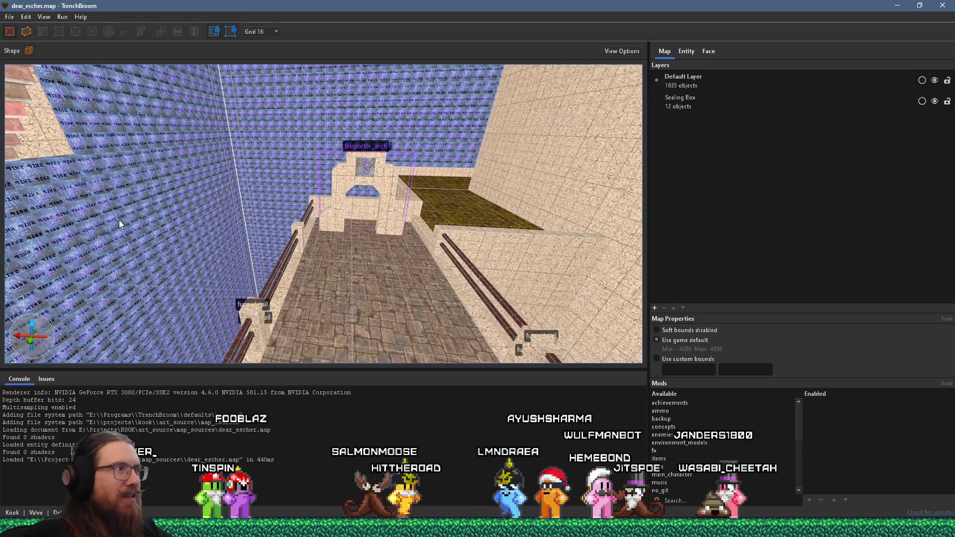
pyautogui.moveTo(123, 222)
pyautogui.mouseDown()
pyautogui.moveTo(381, 266)
pyautogui.moveTo(441, 242)
pyautogui.moveTo(404, 237)
pyautogui.mouseUp()
# Close in on the teleporter arch, walkway and railings, then Alt+Tab back to dear_escher.map
pyautogui.moveTo(411, 141)
pyautogui.mouseDown()
pyautogui.moveTo(400, 147)
pyautogui.moveTo(445, 207)
pyautogui.moveTo(445, 228)
pyautogui.moveTo(345, 266)
pyautogui.moveTo(413, 202)
pyautogui.mouseUp()
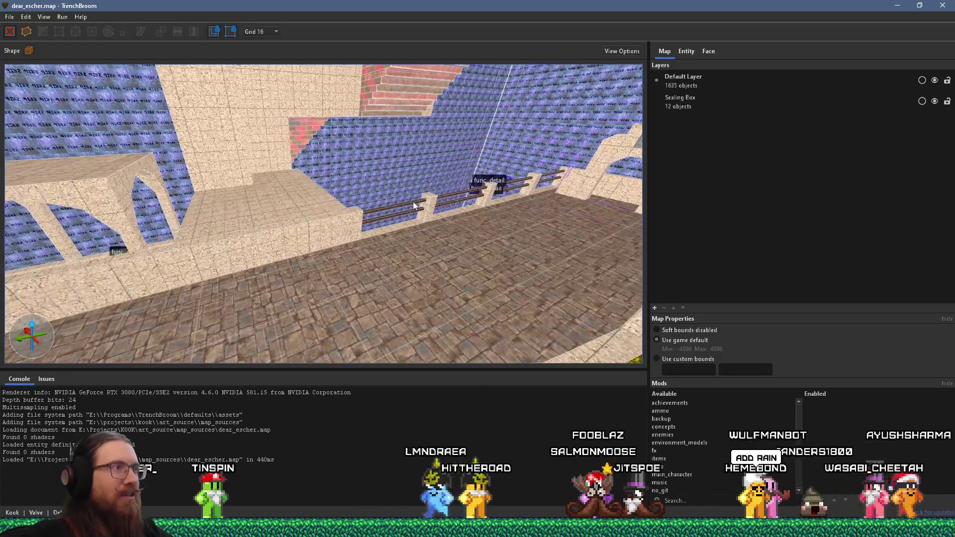
pyautogui.moveTo(322, 221)
pyautogui.mouseDown()
pyautogui.moveTo(376, 202)
pyautogui.moveTo(323, 271)
pyautogui.moveTo(206, 240)
pyautogui.moveTo(446, 219)
pyautogui.moveTo(393, 237)
pyautogui.moveTo(224, 212)
pyautogui.moveTo(517, 245)
pyautogui.moveTo(364, 221)
pyautogui.mouseUp()
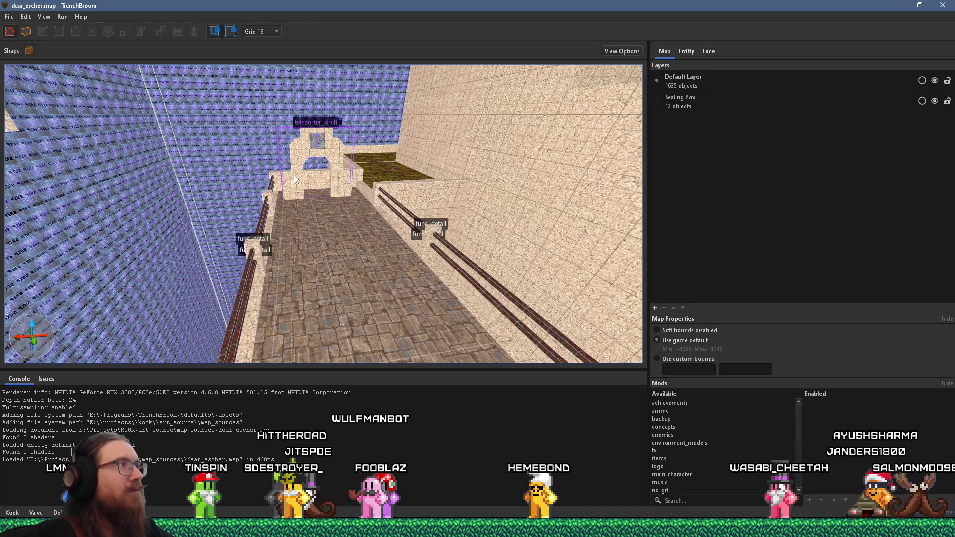
pyautogui.hotkey('alt', 'Tab')
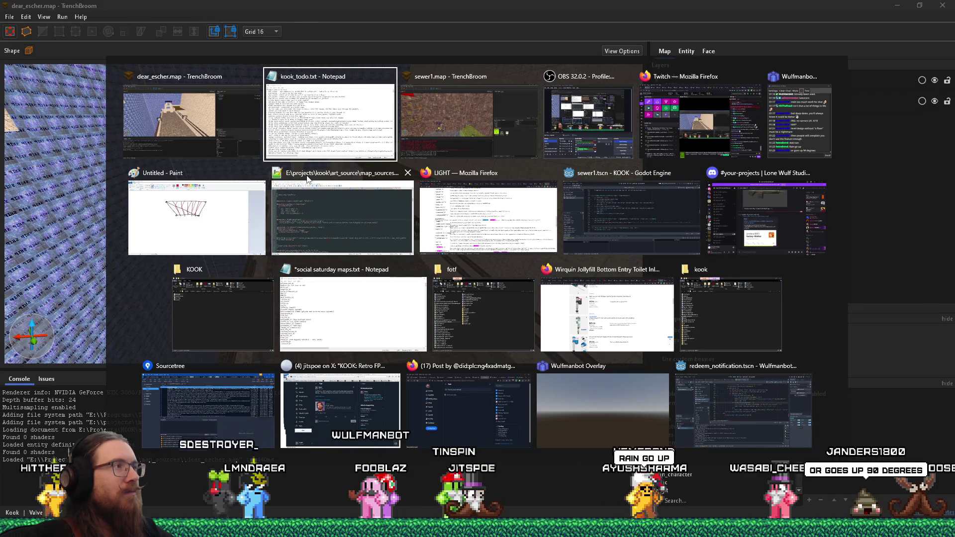
pyautogui.press('Return')
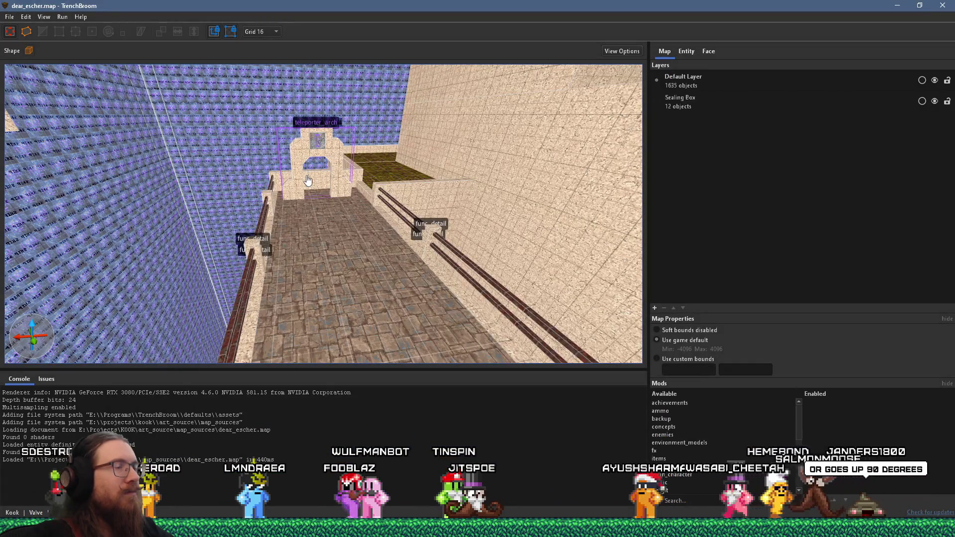
# Fly past the blue wall and stairs down into the grass corridor beside the arches
pyautogui.moveTo(381, 174)
pyautogui.mouseDown()
pyautogui.moveTo(310, 177)
pyautogui.moveTo(239, 146)
pyautogui.moveTo(413, 170)
pyautogui.moveTo(256, 158)
pyautogui.moveTo(215, 134)
pyautogui.moveTo(436, 178)
pyautogui.moveTo(247, 119)
pyautogui.moveTo(221, 72)
pyautogui.moveTo(220, 46)
pyautogui.moveTo(246, 76)
pyautogui.mouseUp()
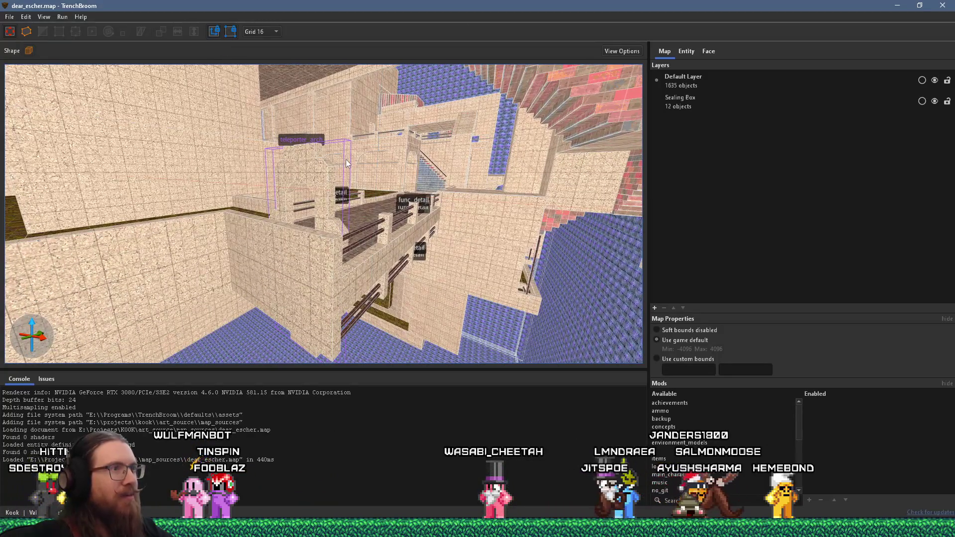
pyautogui.moveTo(390, 156)
pyautogui.mouseDown()
pyautogui.moveTo(287, 174)
pyautogui.moveTo(350, 165)
pyautogui.moveTo(329, 237)
pyautogui.moveTo(402, 210)
pyautogui.mouseUp()
pyautogui.moveTo(444, 186)
pyautogui.mouseDown()
pyautogui.moveTo(258, 298)
pyautogui.moveTo(116, 305)
pyautogui.mouseUp()
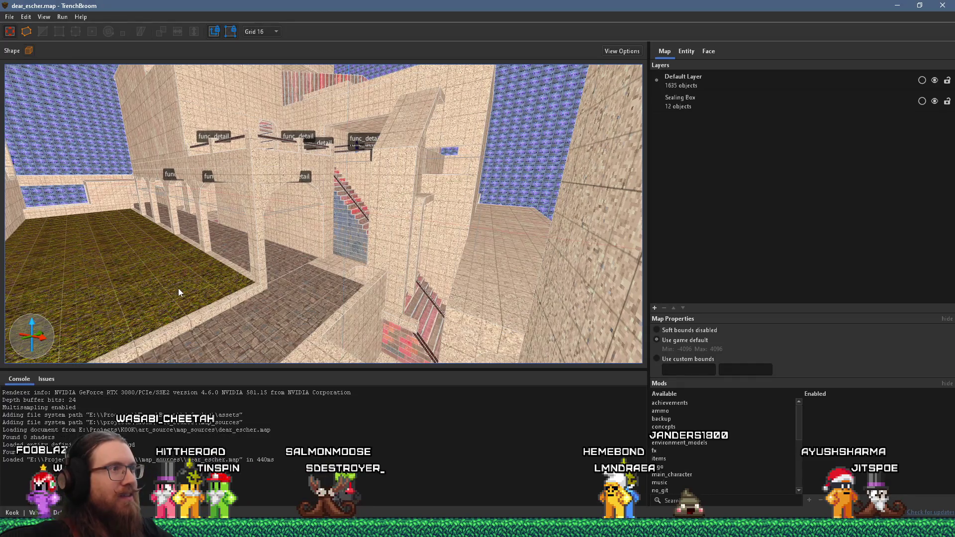
pyautogui.moveTo(276, 253); pyautogui.dragTo(225, 257)
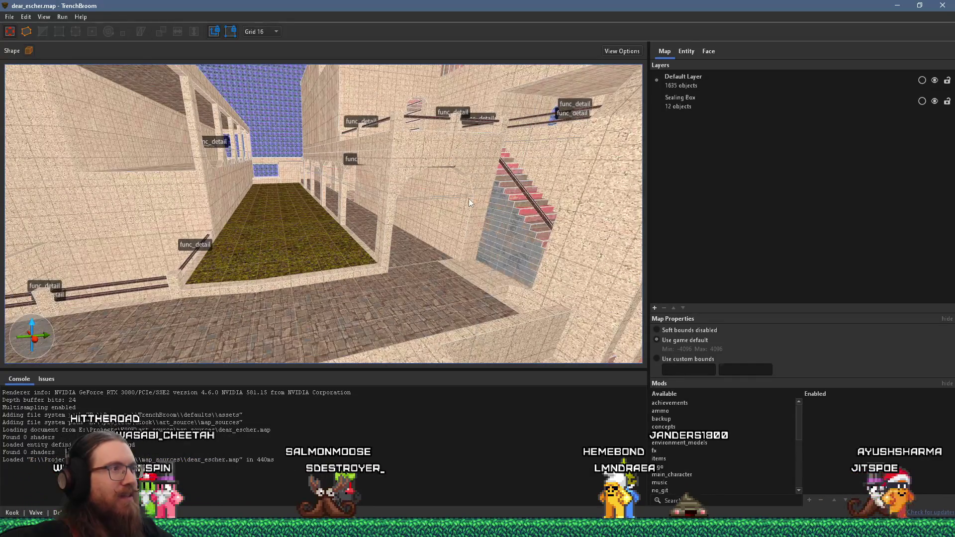
pyautogui.moveTo(469, 199); pyautogui.dragTo(269, 273)
# Rise up and turn to overlook the blue-walled room past the dark pillar
pyautogui.rightClick(464, 182)
pyautogui.moveTo(435, 167); pyautogui.dragTo(378, 189)
pyautogui.moveTo(313, 284)
pyautogui.mouseDown()
pyautogui.moveTo(314, 225)
pyautogui.moveTo(259, 231)
pyautogui.mouseUp()
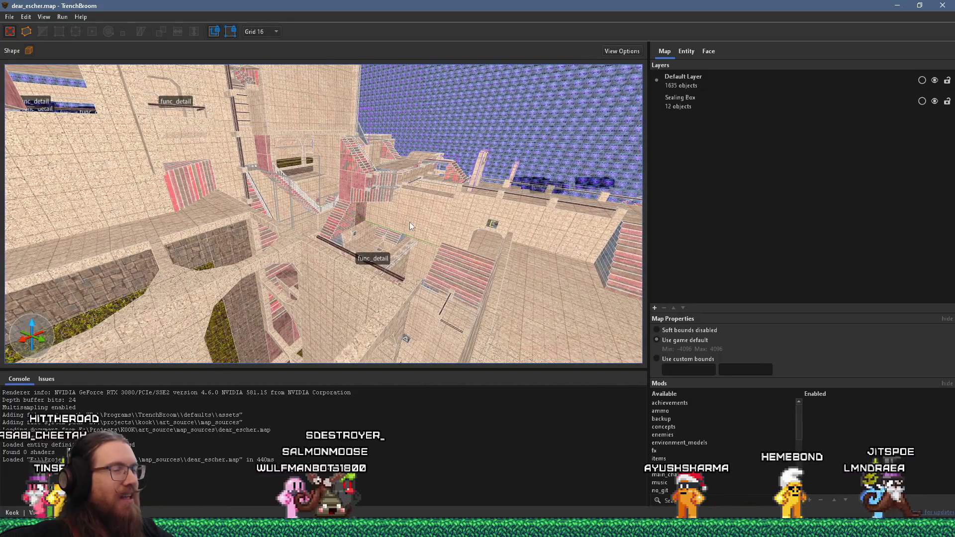
pyautogui.moveTo(410, 222); pyautogui.dragTo(90, 165)
pyautogui.moveTo(286, 227)
pyautogui.mouseDown()
pyautogui.moveTo(214, 248)
pyautogui.moveTo(182, 177)
pyautogui.moveTo(333, 229)
pyautogui.moveTo(291, 246)
pyautogui.moveTo(204, 240)
pyautogui.moveTo(361, 159)
pyautogui.moveTo(290, 235)
pyautogui.moveTo(364, 240)
pyautogui.moveTo(270, 231)
pyautogui.moveTo(337, 258)
pyautogui.moveTo(327, 100)
pyautogui.moveTo(358, 154)
pyautogui.moveTo(343, 187)
pyautogui.moveTo(136, 206)
pyautogui.moveTo(233, 211)
pyautogui.moveTo(323, 236)
pyautogui.moveTo(269, 230)
pyautogui.moveTo(245, 208)
pyautogui.moveTo(303, 252)
pyautogui.moveTo(286, 244)
pyautogui.mouseUp()
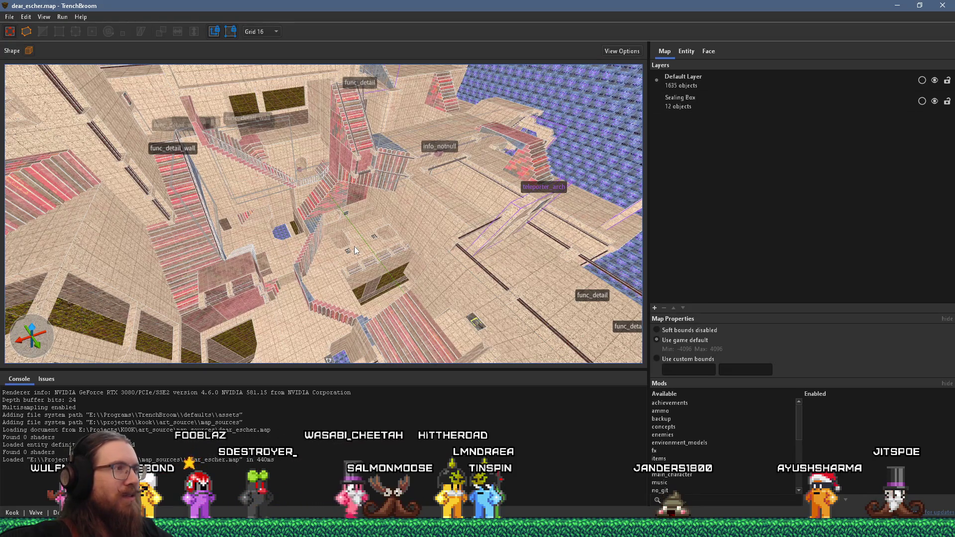
pyautogui.moveTo(355, 251)
pyautogui.mouseDown()
pyautogui.moveTo(340, 188)
pyautogui.moveTo(325, 189)
pyautogui.moveTo(325, 271)
pyautogui.moveTo(198, 270)
pyautogui.mouseUp()
pyautogui.moveTo(295, 245)
pyautogui.mouseDown()
pyautogui.moveTo(254, 280)
pyautogui.moveTo(388, 195)
pyautogui.mouseUp()
# Look down on the floors and tangled stairways from several angles
pyautogui.moveTo(322, 175)
pyautogui.mouseDown()
pyautogui.moveTo(269, 236)
pyautogui.moveTo(213, 236)
pyautogui.moveTo(142, 210)
pyautogui.moveTo(355, 183)
pyautogui.moveTo(332, 184)
pyautogui.moveTo(258, 251)
pyautogui.moveTo(260, 221)
pyautogui.moveTo(386, 148)
pyautogui.moveTo(332, 163)
pyautogui.moveTo(362, 158)
pyautogui.moveTo(350, 228)
pyautogui.moveTo(331, 227)
pyautogui.moveTo(278, 254)
pyautogui.moveTo(256, 280)
pyautogui.moveTo(222, 285)
pyautogui.moveTo(215, 312)
pyautogui.moveTo(203, 306)
pyautogui.moveTo(329, 159)
pyautogui.moveTo(289, 217)
pyautogui.mouseUp()
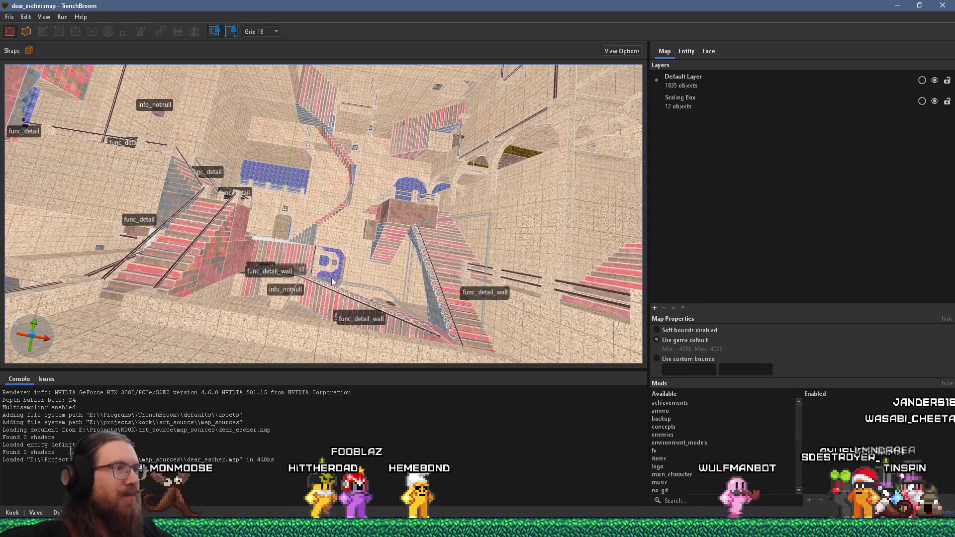
pyautogui.moveTo(322, 263)
pyautogui.mouseDown()
pyautogui.moveTo(311, 282)
pyautogui.moveTo(611, 300)
pyautogui.mouseUp()
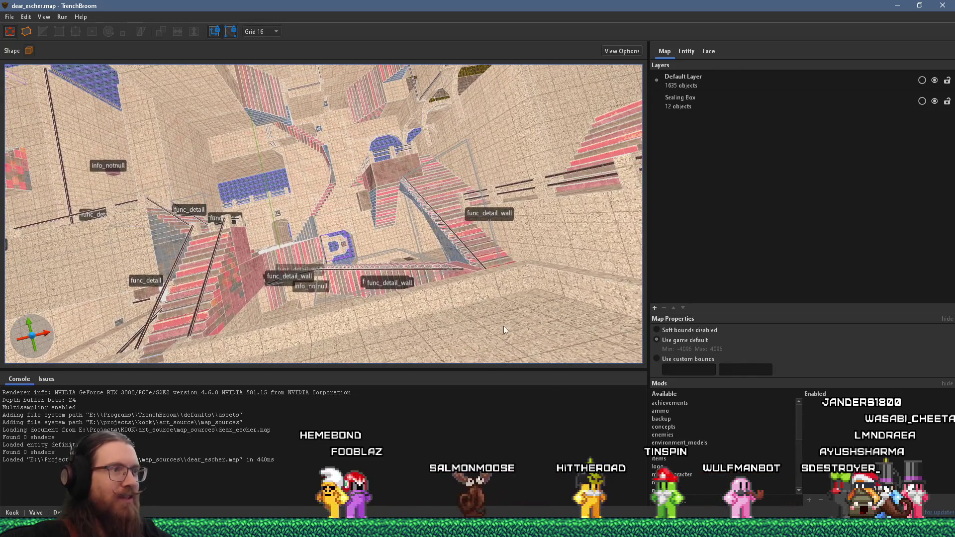
pyautogui.scroll(2, 360, 254)
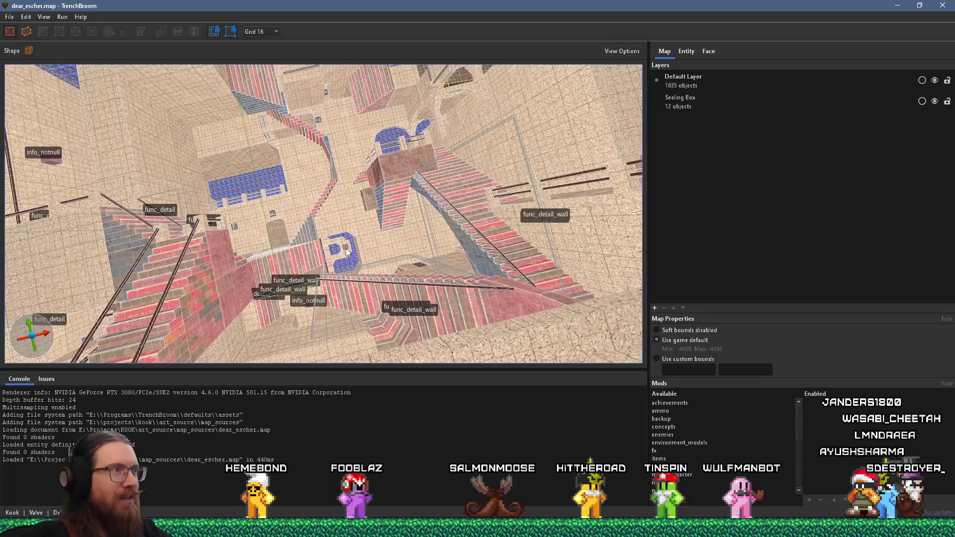
pyautogui.scroll(-5, 350, 249)
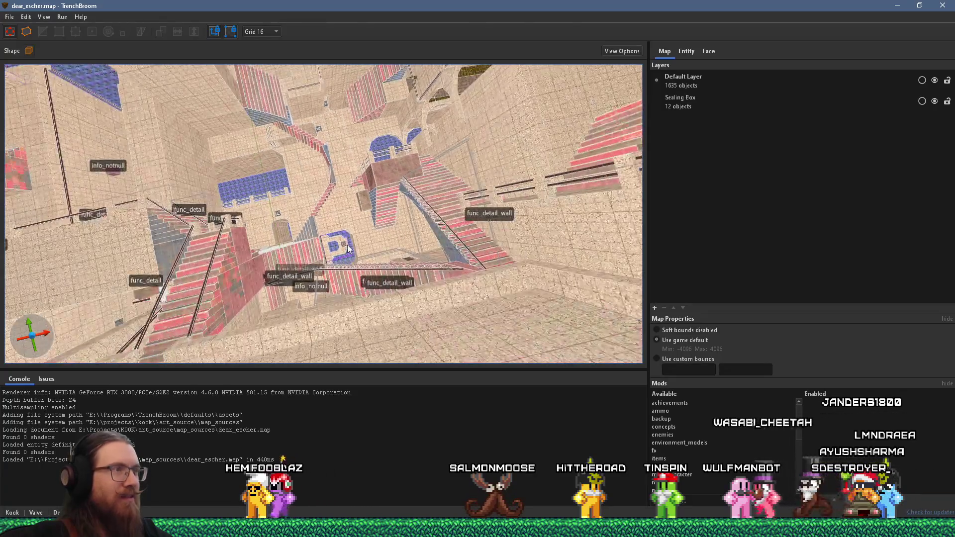
pyautogui.moveTo(324, 250); pyautogui.dragTo(465, 307)
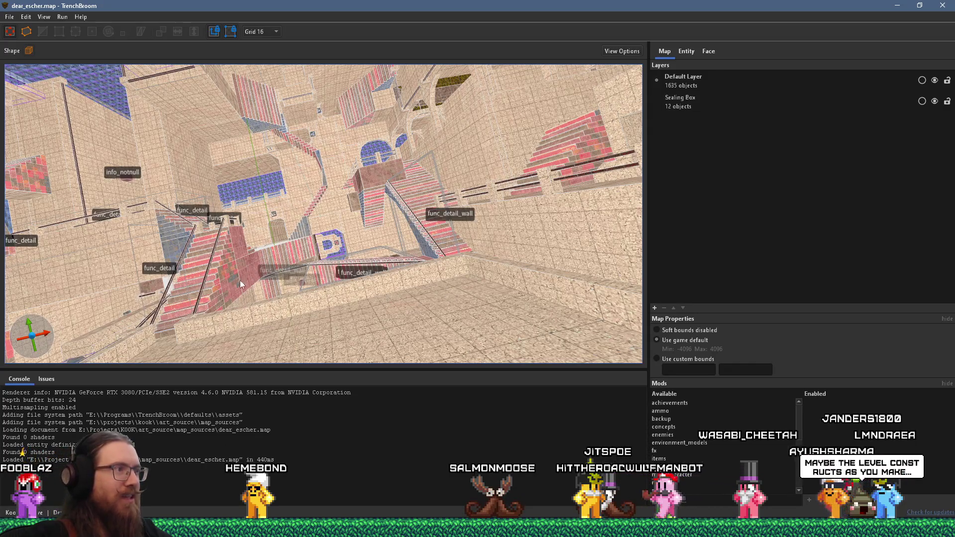
pyautogui.moveTo(324, 230)
pyautogui.mouseDown()
pyautogui.moveTo(333, 222)
pyautogui.moveTo(324, 186)
pyautogui.moveTo(268, 215)
pyautogui.moveTo(251, 207)
pyautogui.moveTo(189, 245)
pyautogui.mouseUp()
pyautogui.moveTo(389, 153)
pyautogui.mouseDown()
pyautogui.moveTo(436, 134)
pyautogui.moveTo(468, 159)
pyautogui.moveTo(454, 180)
pyautogui.mouseUp()
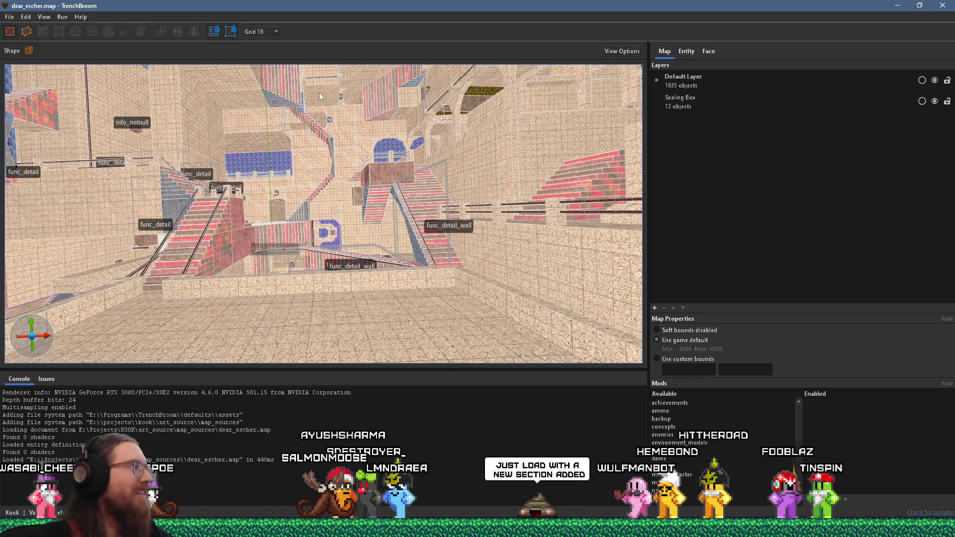
# Sweep across the red stairs, then switch to the Godot window showing trigger_system.gd via Win+Tab
pyautogui.moveTo(284, 203); pyautogui.dragTo(498, 210)
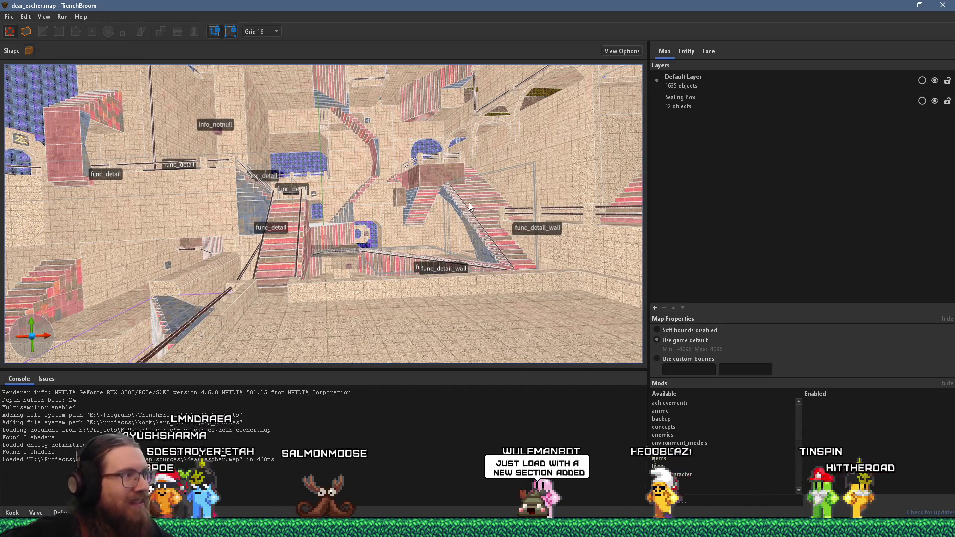
pyautogui.moveTo(287, 196)
pyautogui.mouseDown()
pyautogui.moveTo(502, 162)
pyautogui.moveTo(281, 229)
pyautogui.moveTo(370, 234)
pyautogui.mouseUp()
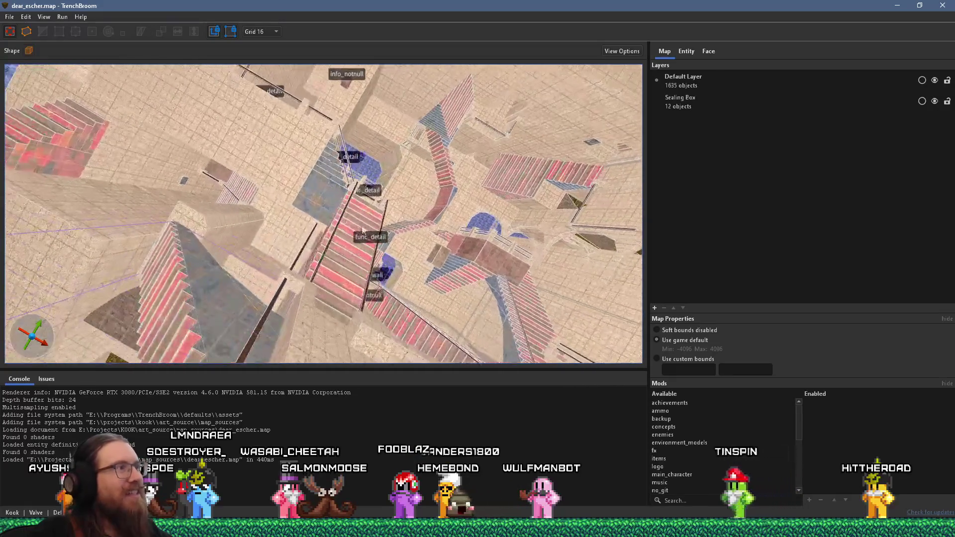
pyautogui.moveTo(191, 199)
pyautogui.mouseDown()
pyautogui.moveTo(214, 205)
pyautogui.moveTo(276, 107)
pyautogui.moveTo(233, 178)
pyautogui.moveTo(455, 228)
pyautogui.moveTo(497, 174)
pyautogui.moveTo(145, 246)
pyautogui.moveTo(293, 231)
pyautogui.moveTo(428, 233)
pyautogui.moveTo(442, 195)
pyautogui.moveTo(405, 215)
pyautogui.moveTo(322, 123)
pyautogui.moveTo(525, 91)
pyautogui.moveTo(310, 178)
pyautogui.moveTo(464, 114)
pyautogui.mouseUp()
pyautogui.press('super+Tab')
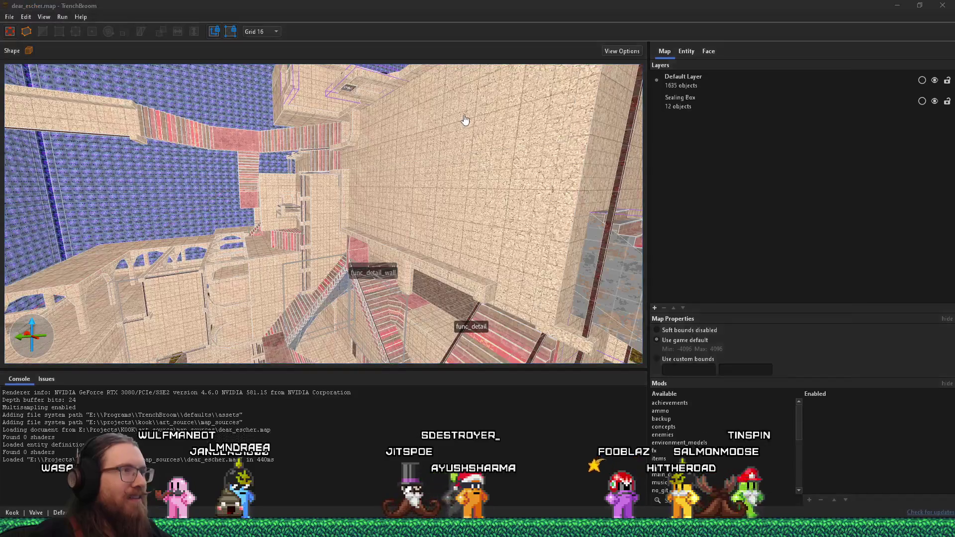
pyautogui.click(632, 218)
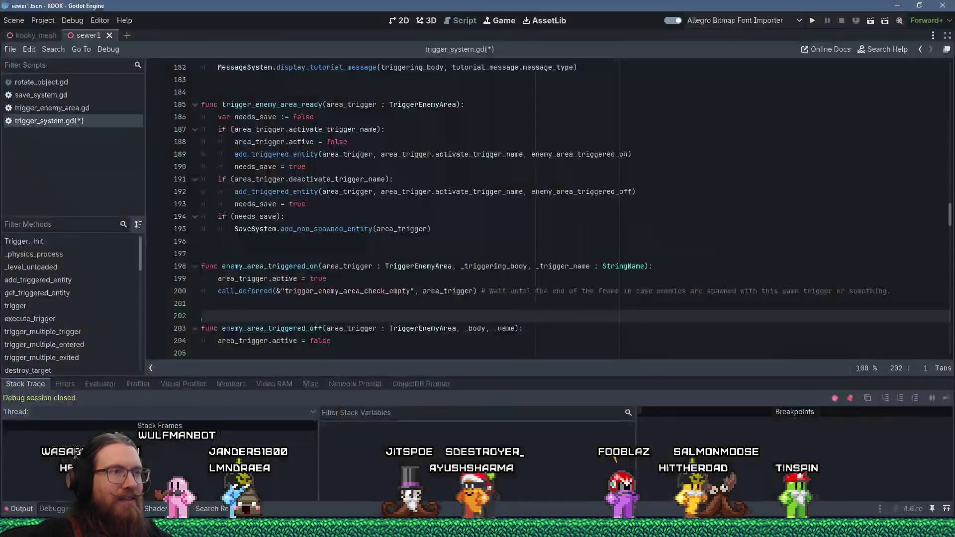
# Run the KOOK project from Godot so the level opens in a debug game window
pyautogui.click(814, 21)
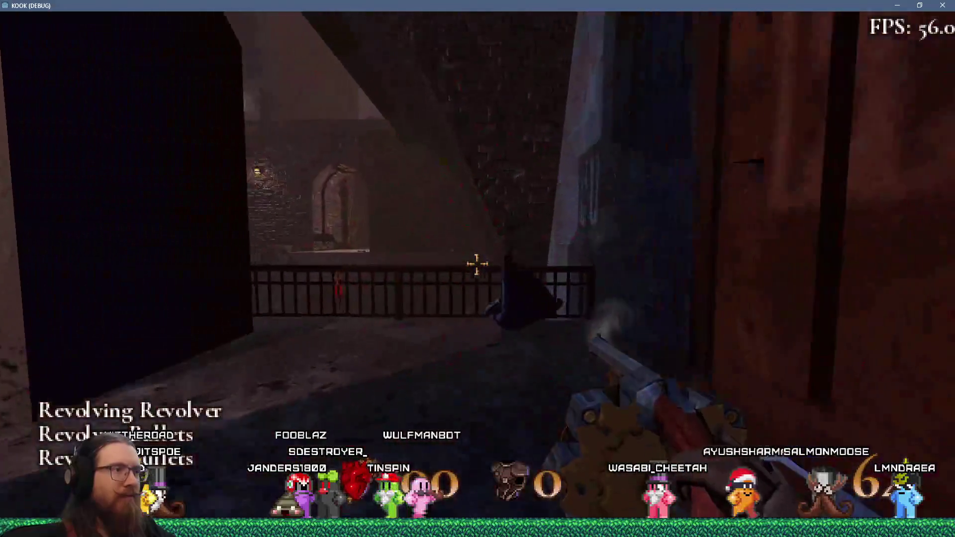
# Enable god mode with the 'god' console command
pyautogui.press('`')
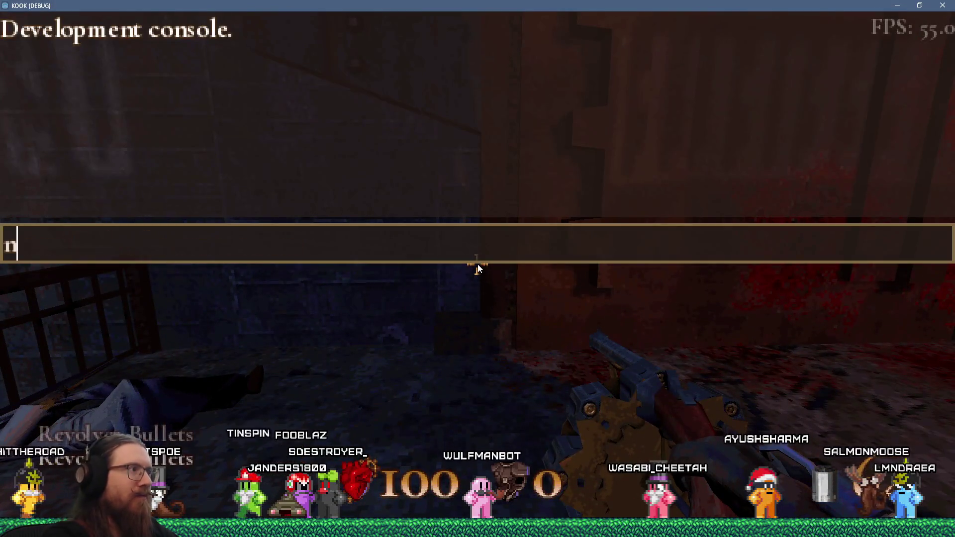
pyautogui.press('Return')
pyautogui.press('`')
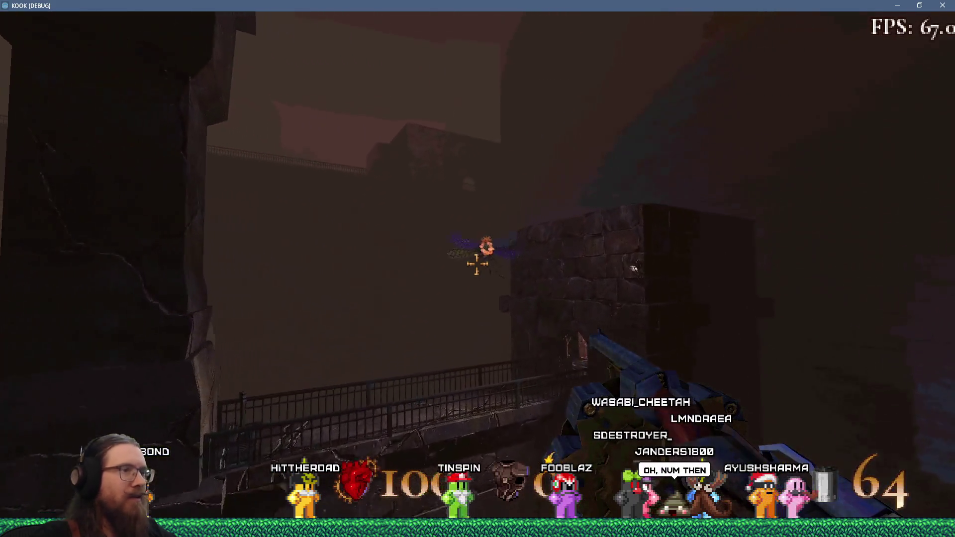
# Shoot down the flying insect enemy
pyautogui.click(477, 265)
pyautogui.click(477, 265)
pyautogui.click(477, 265)
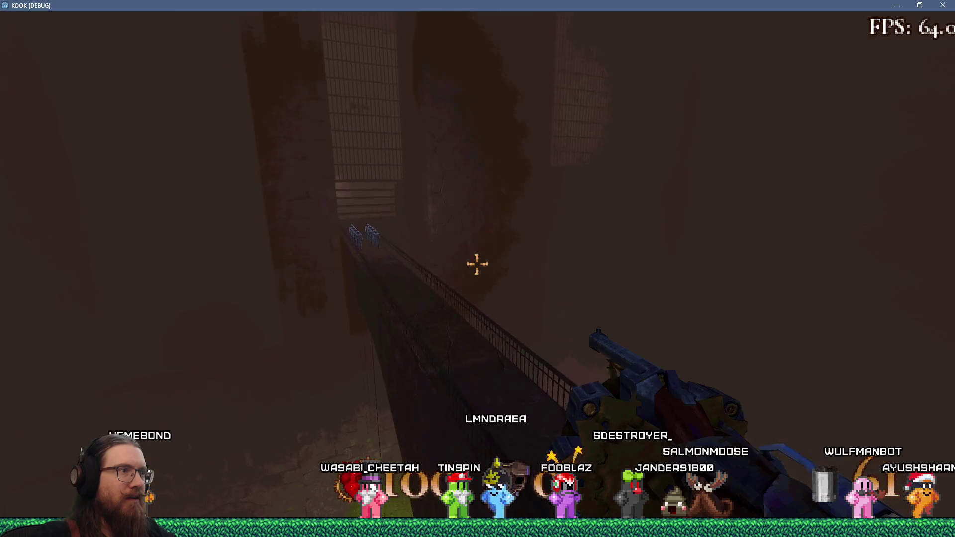
# Switch noclip off through the developer console
pyautogui.press('`')
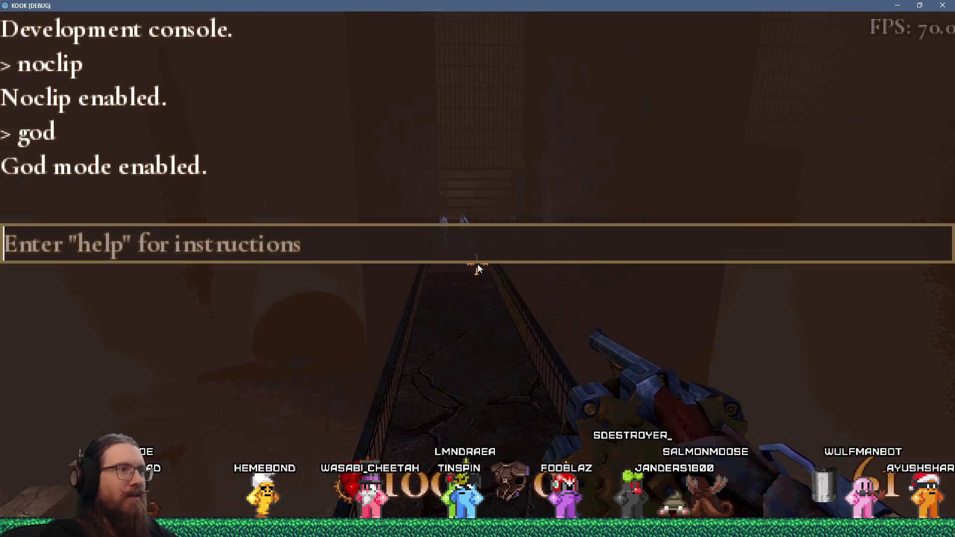
pyautogui.write('noclip')
pyautogui.press('Return')
pyautogui.press('`')
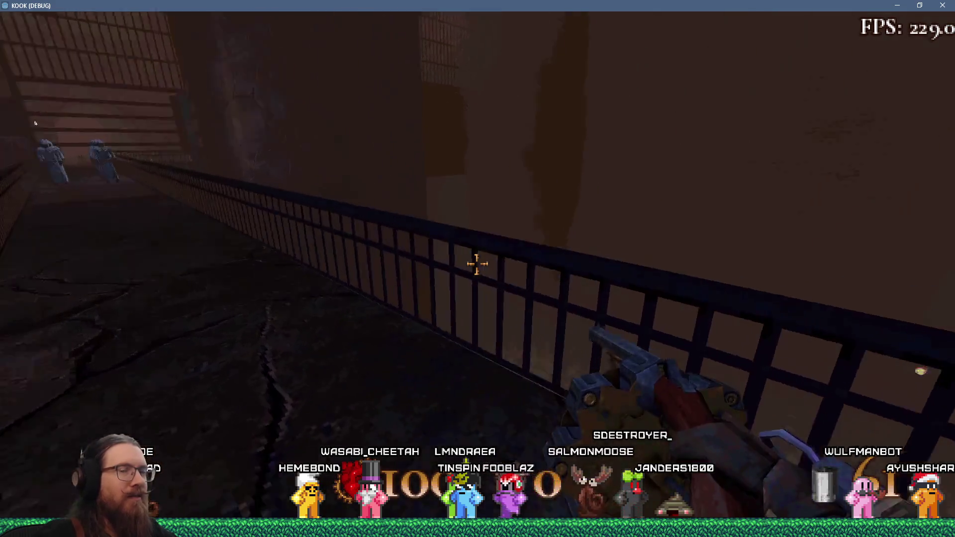
# Advance along the bridge and shoot all the hooded enemies on it
pyautogui.press('w')
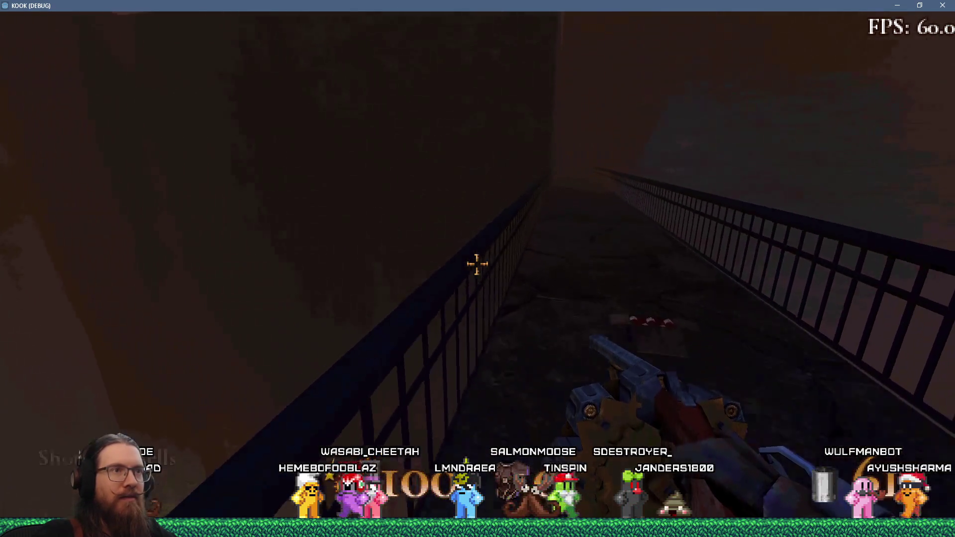
pyautogui.press('w')
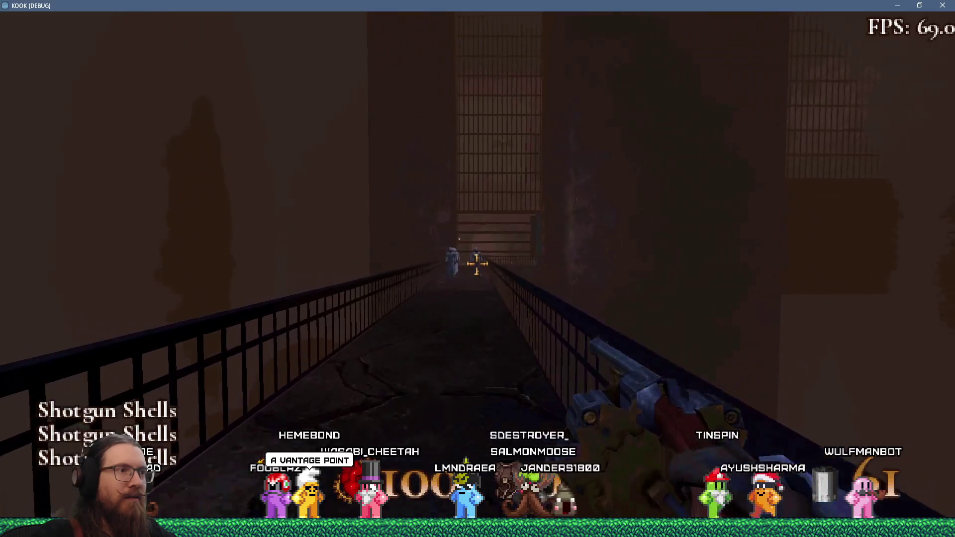
pyautogui.click(476, 264)
pyautogui.press('w')
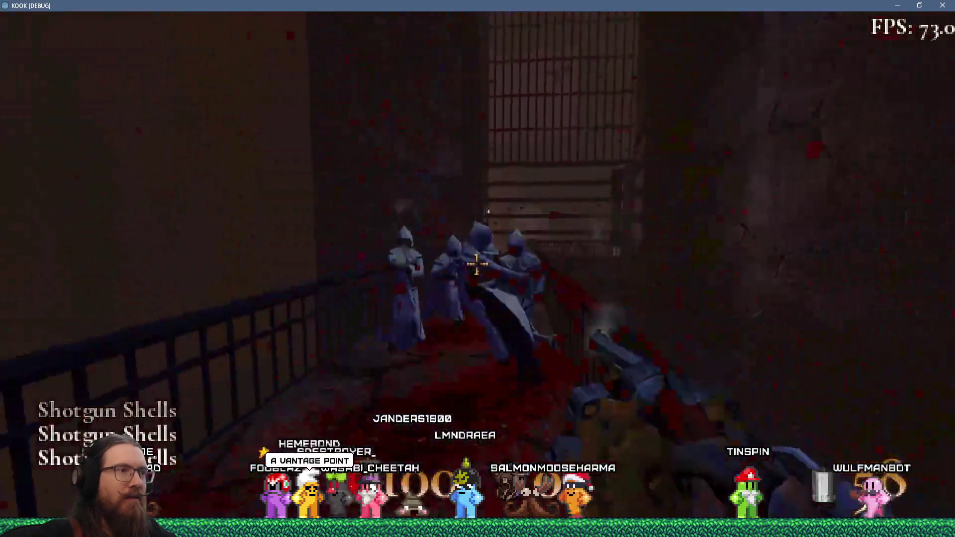
pyautogui.press('w')
pyautogui.click(477, 263)
pyautogui.click(477, 264)
pyautogui.click(477, 263)
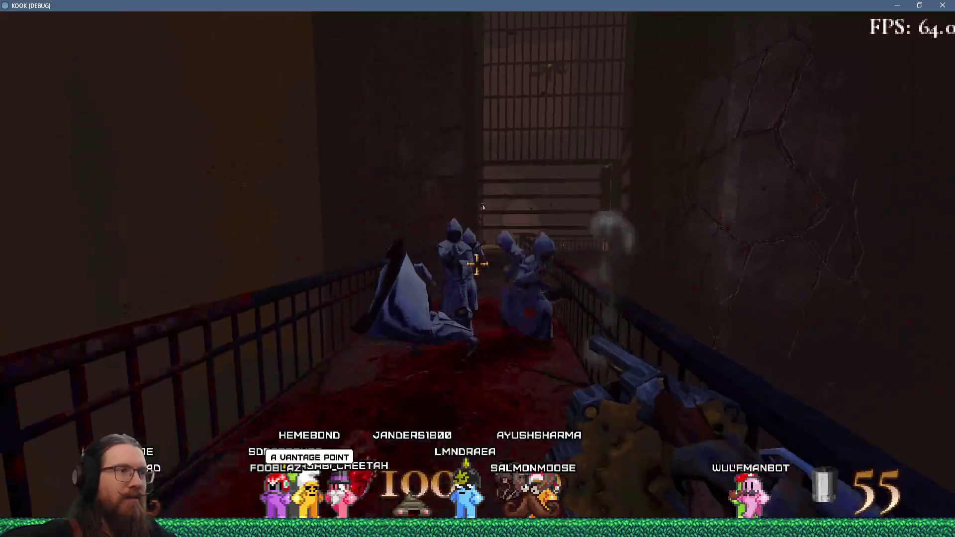
pyautogui.click(477, 264)
pyautogui.click(477, 264)
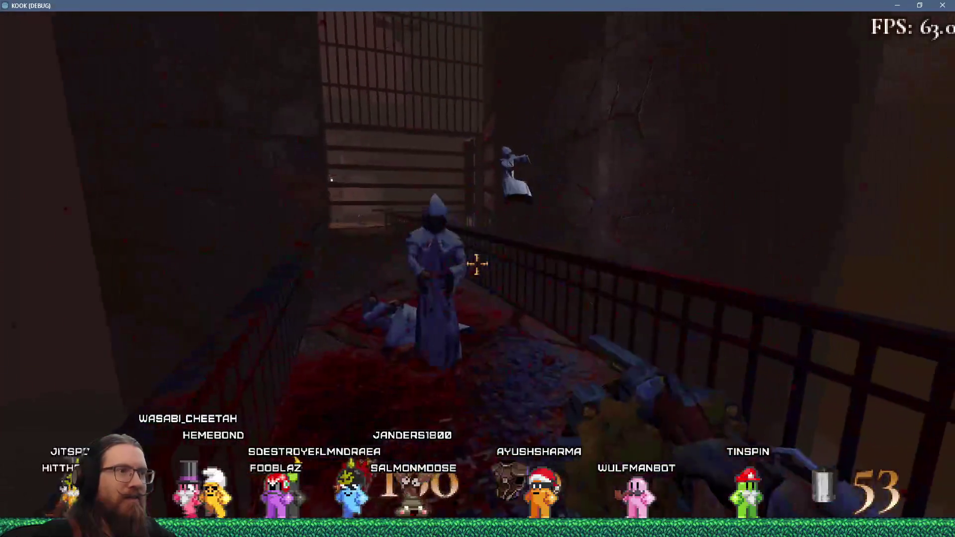
pyautogui.click(477, 263)
pyautogui.click(477, 264)
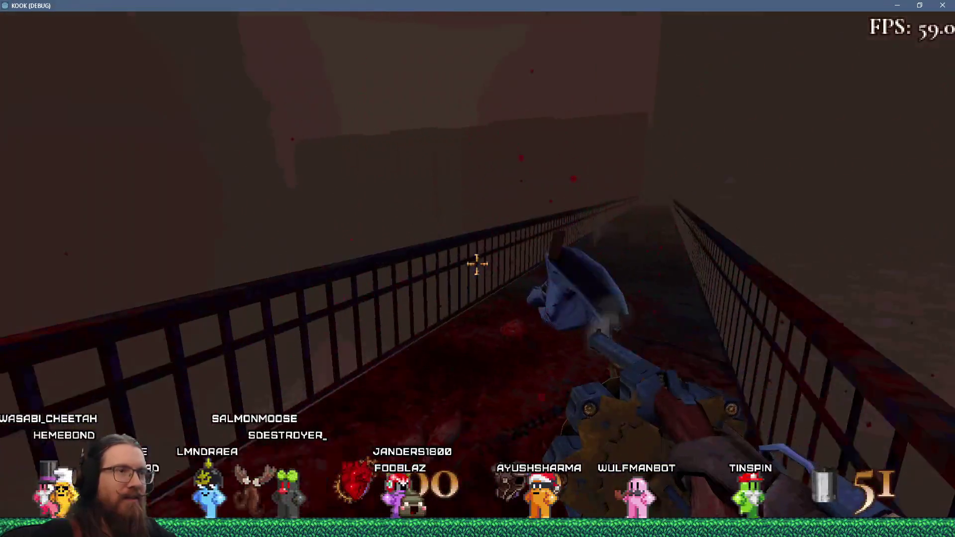
# Drop into the lower sewer room and keep firing at the monsters
pyautogui.press('w')
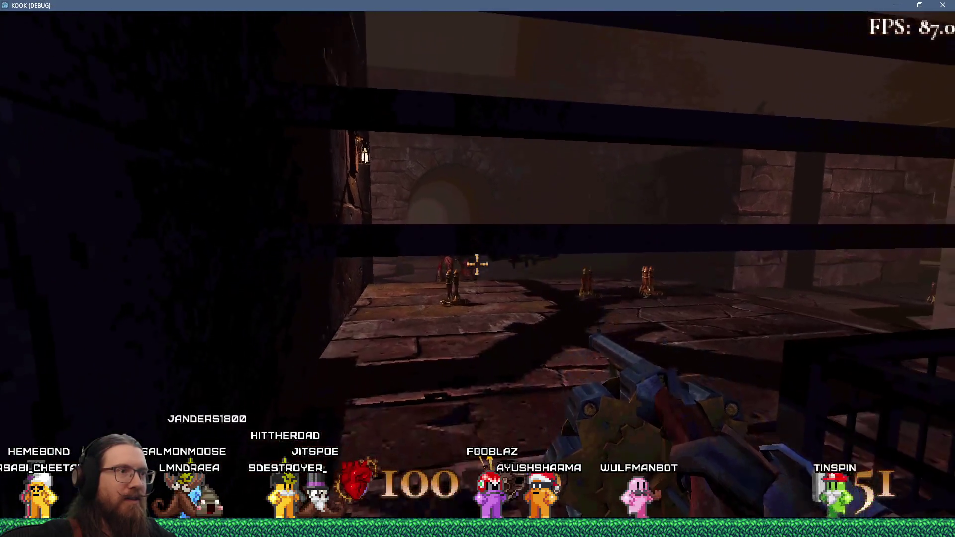
pyautogui.click(478, 264)
pyautogui.click(477, 264)
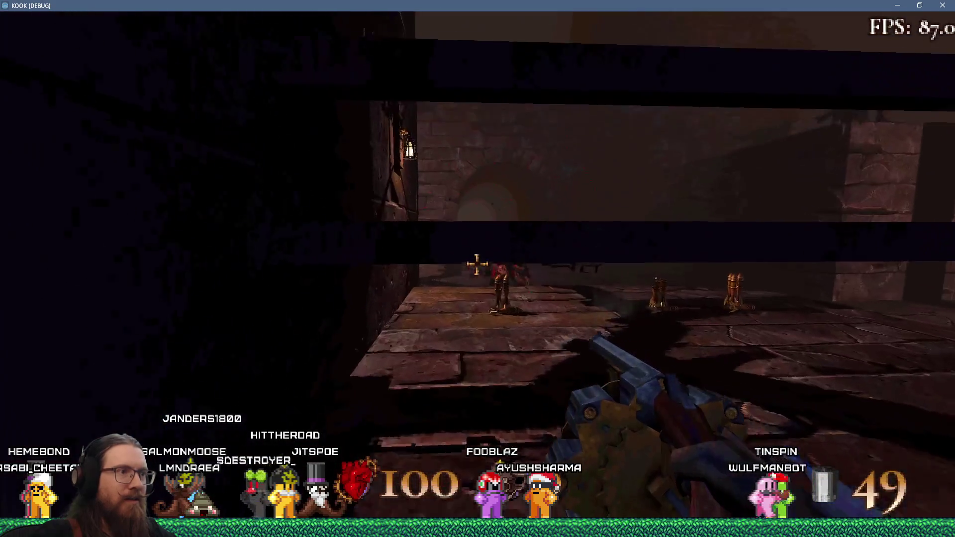
pyautogui.click(477, 264)
pyautogui.click(477, 264)
pyautogui.click(477, 263)
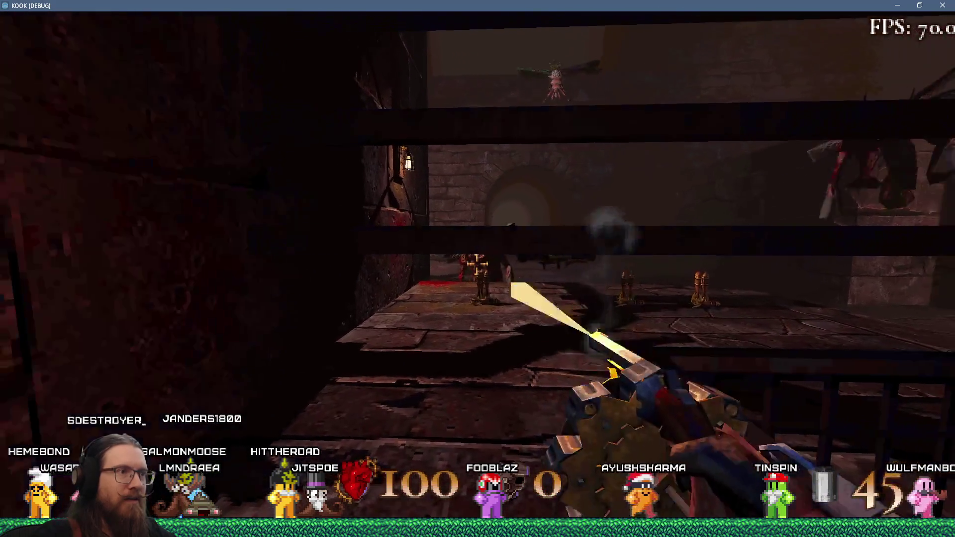
pyautogui.click(477, 263)
pyautogui.click(477, 263)
pyautogui.click(477, 264)
pyautogui.click(477, 263)
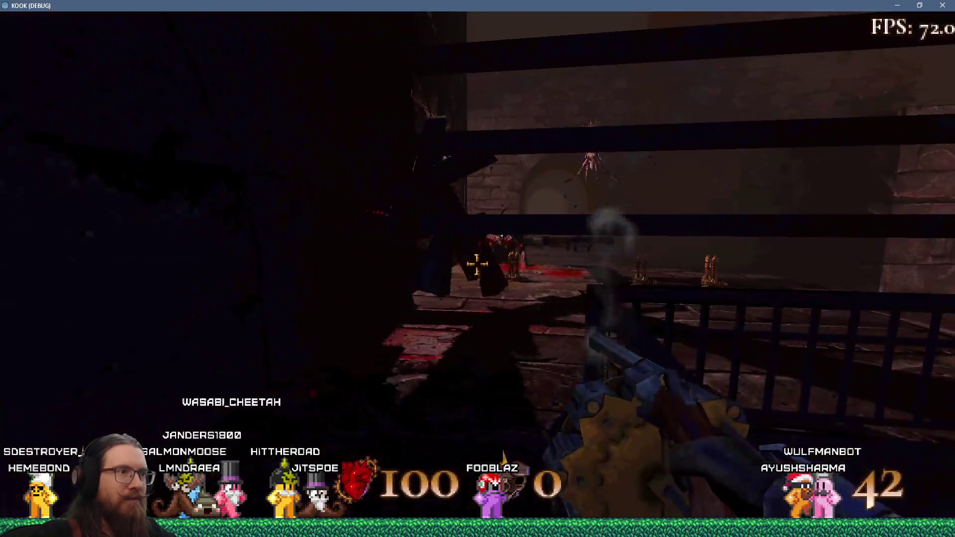
pyautogui.click(477, 264)
pyautogui.click(477, 263)
pyautogui.click(476, 264)
pyautogui.click(477, 263)
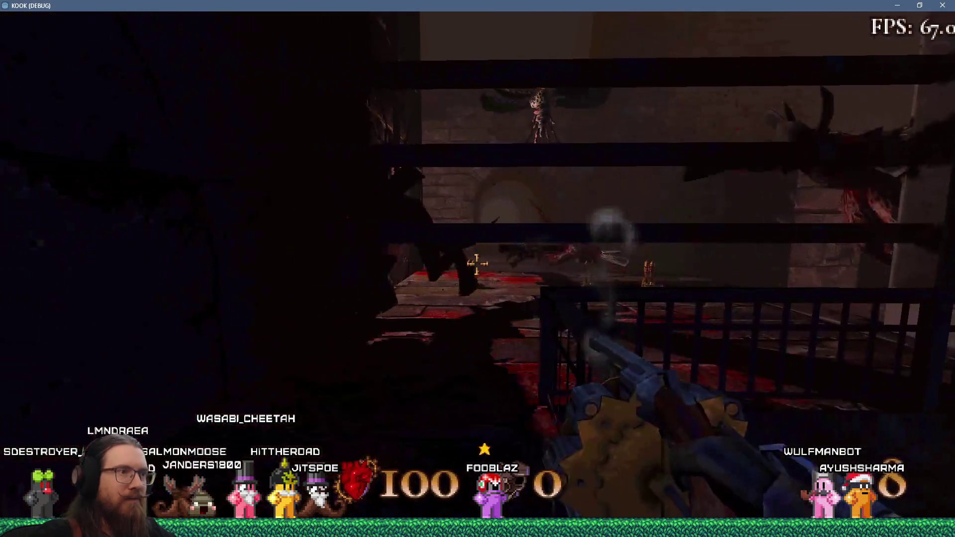
pyautogui.click(477, 264)
# Empty the last rounds into the monster by the railing until it gibs
pyautogui.click(478, 264)
pyautogui.click(477, 263)
pyautogui.click(476, 264)
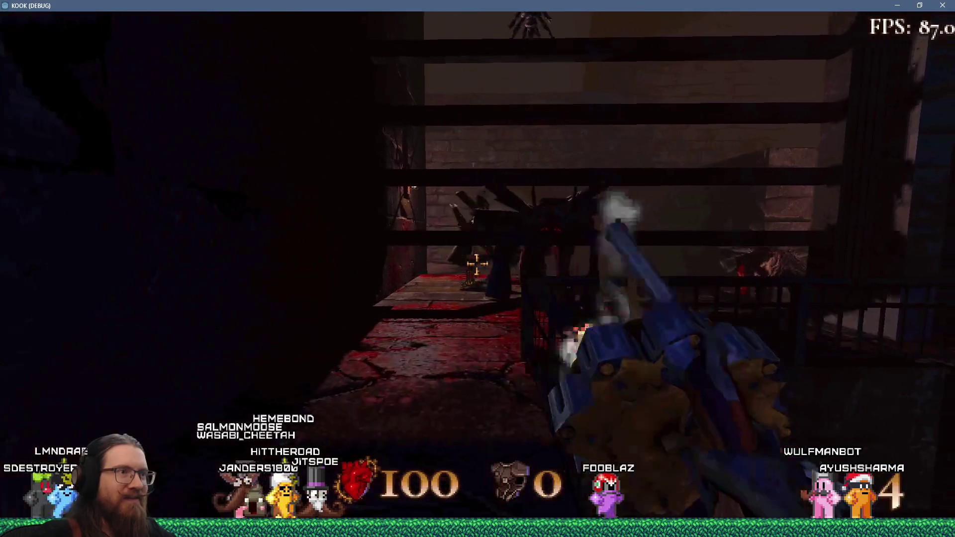
pyautogui.click(477, 264)
pyautogui.click(477, 264)
pyautogui.click(477, 264)
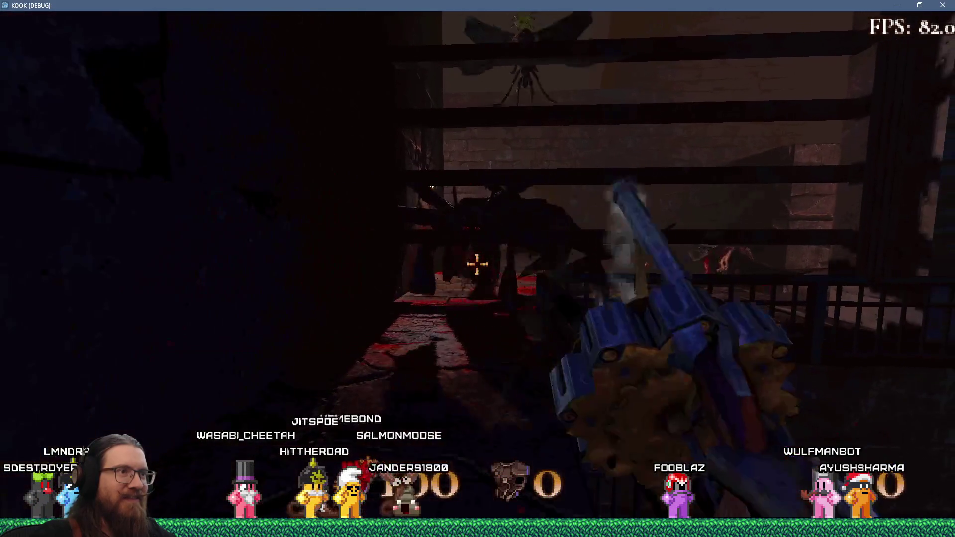
pyautogui.click(477, 263)
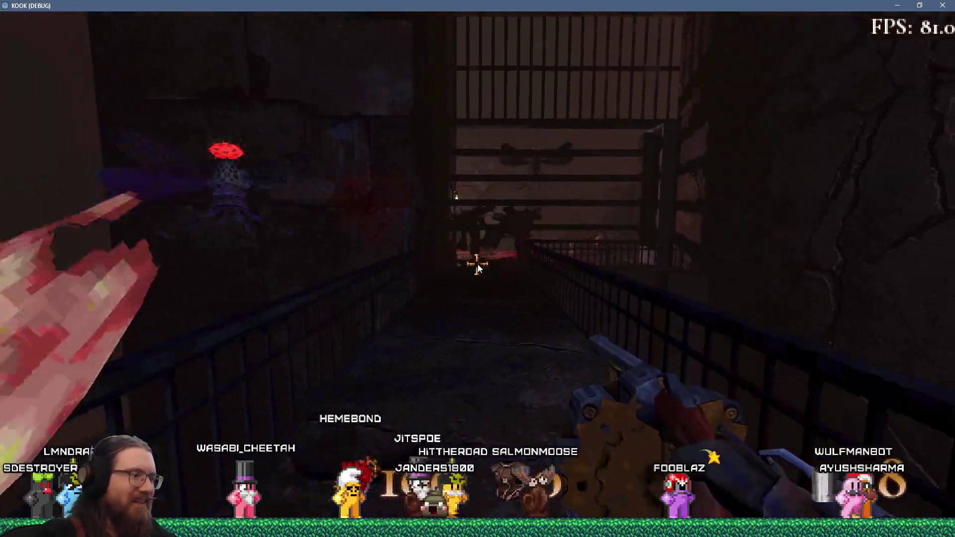
# Spawn a shotgun with the 'spawn shotgun' console command
pyautogui.press('`')
pyautogui.write('spawn shotgun')
pyautogui.press('Return')
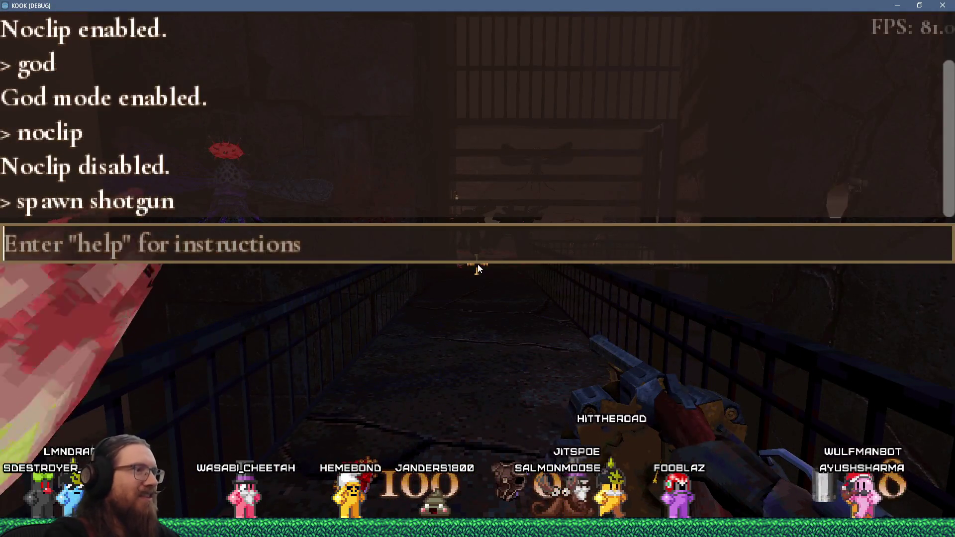
pyautogui.press('`')
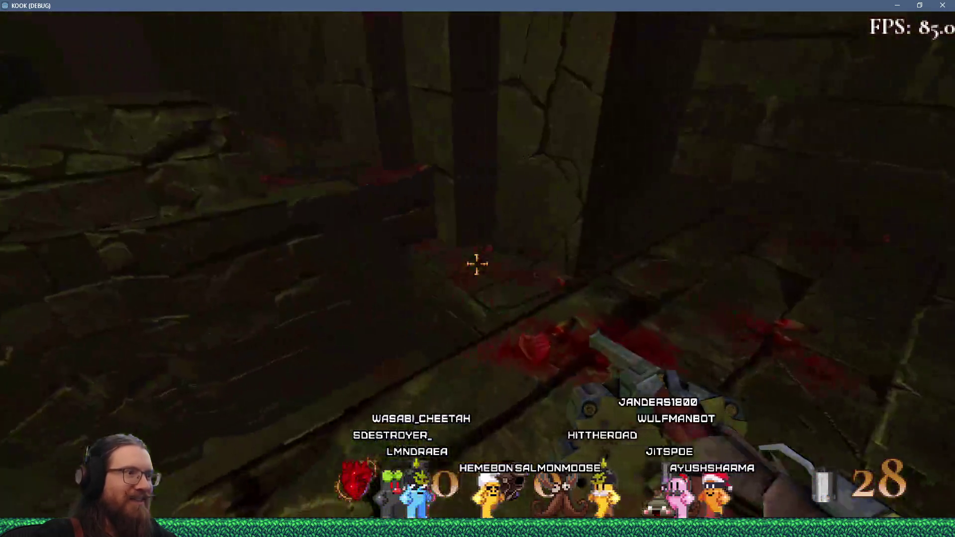
# Fly toward the cracked wall and shoot the enemy on the railed bridge
pyautogui.press('`')
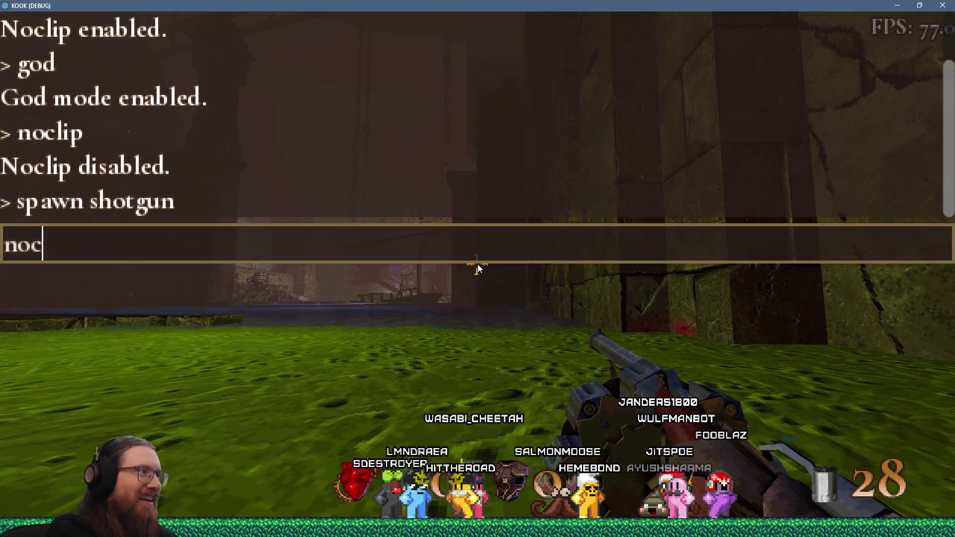
pyautogui.press('Escape')
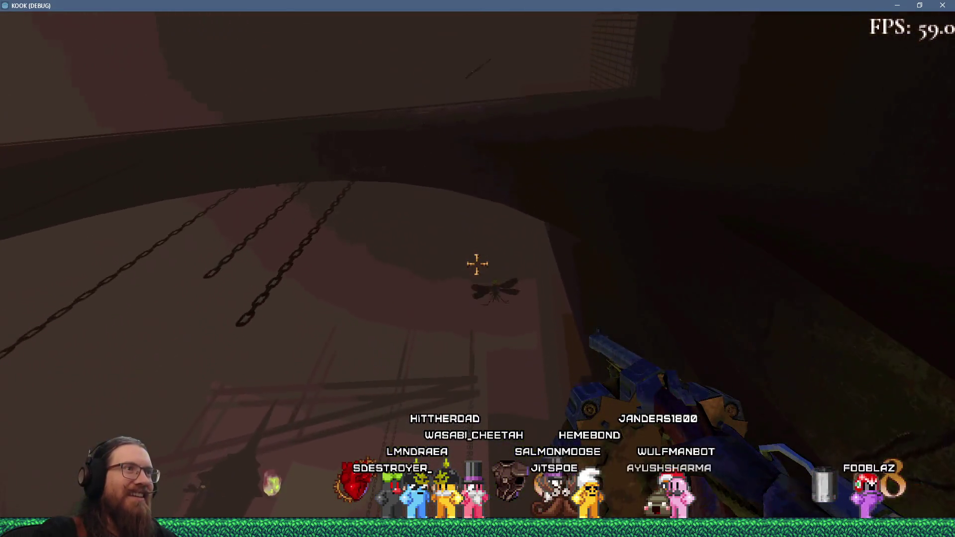
pyautogui.press('w')
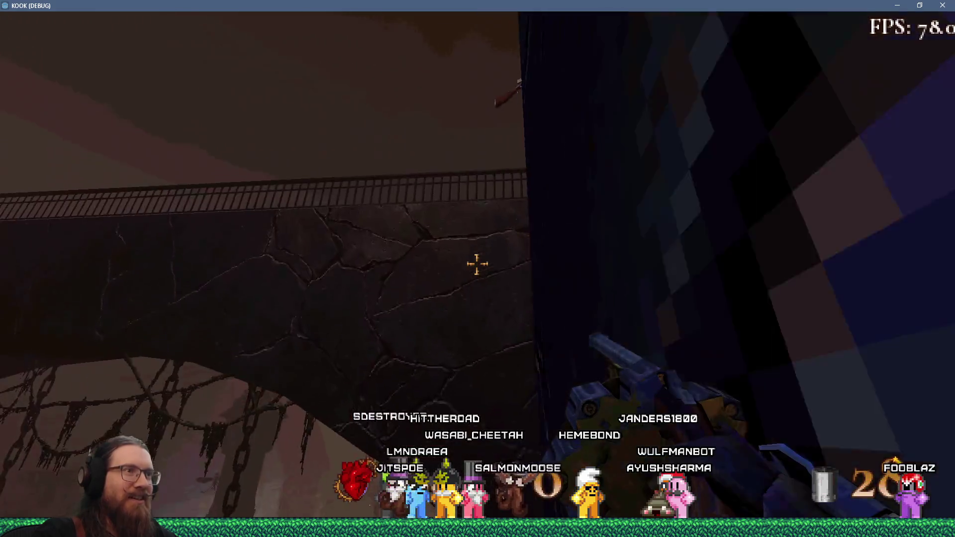
pyautogui.click(477, 264)
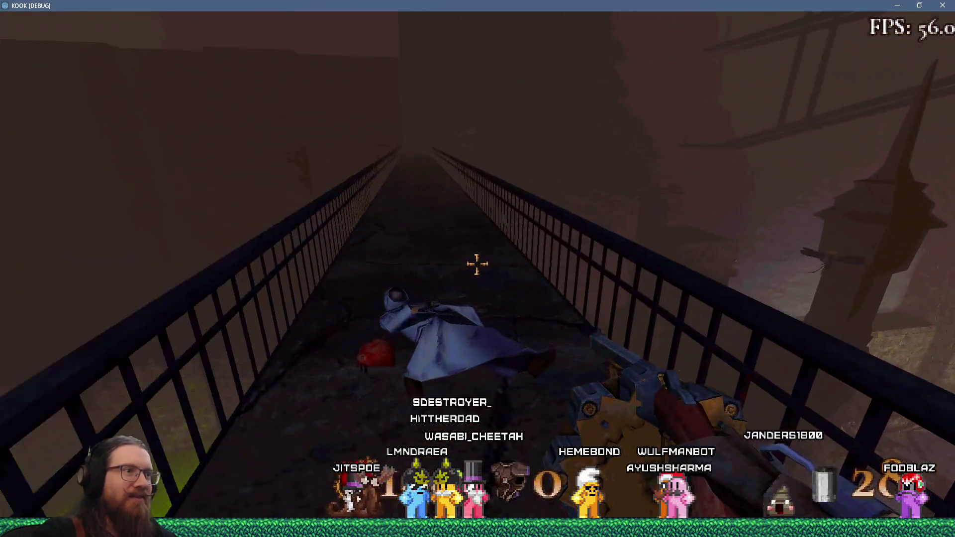
# Spawn two more shotguns by rerunning 'spawn shotgun' from the console history
pyautogui.press('`')
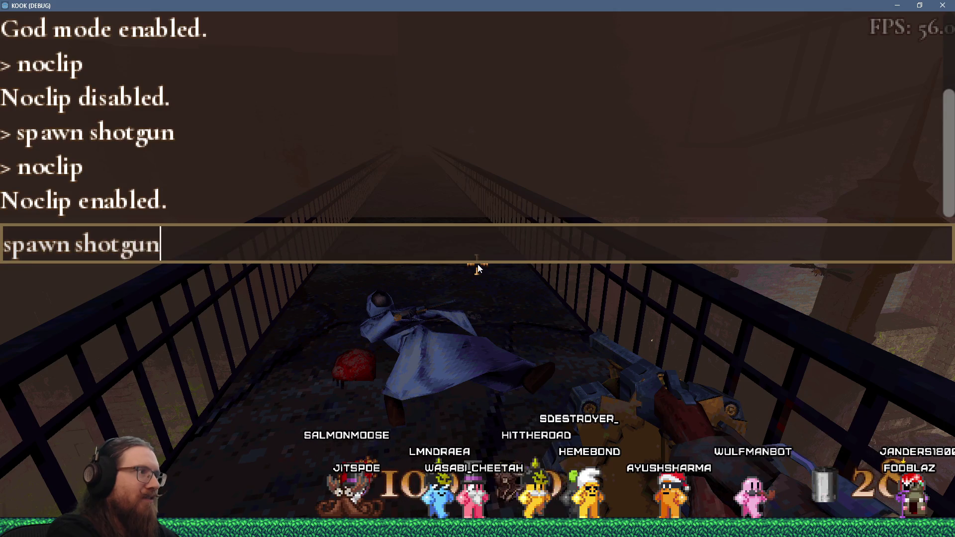
pyautogui.press('Return')
pyautogui.press('`')
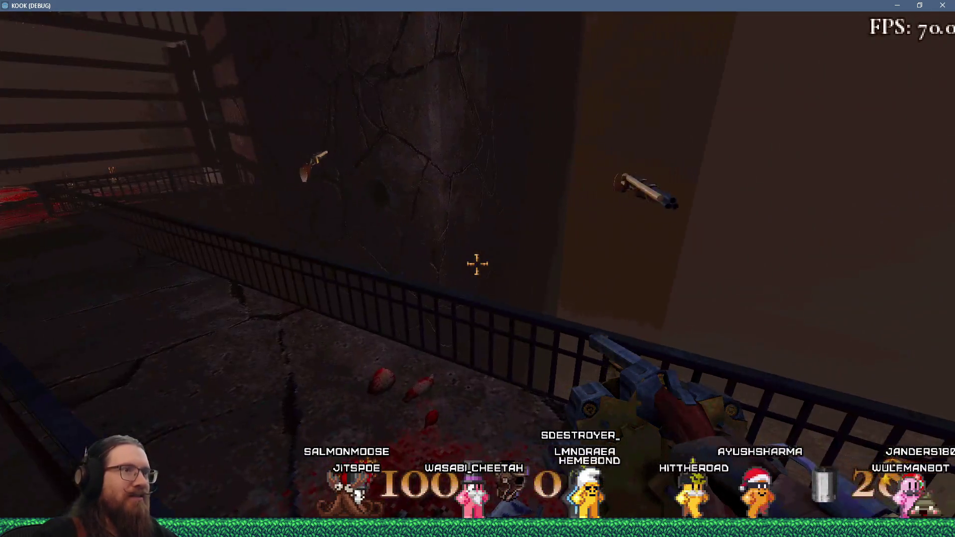
pyautogui.press('`')
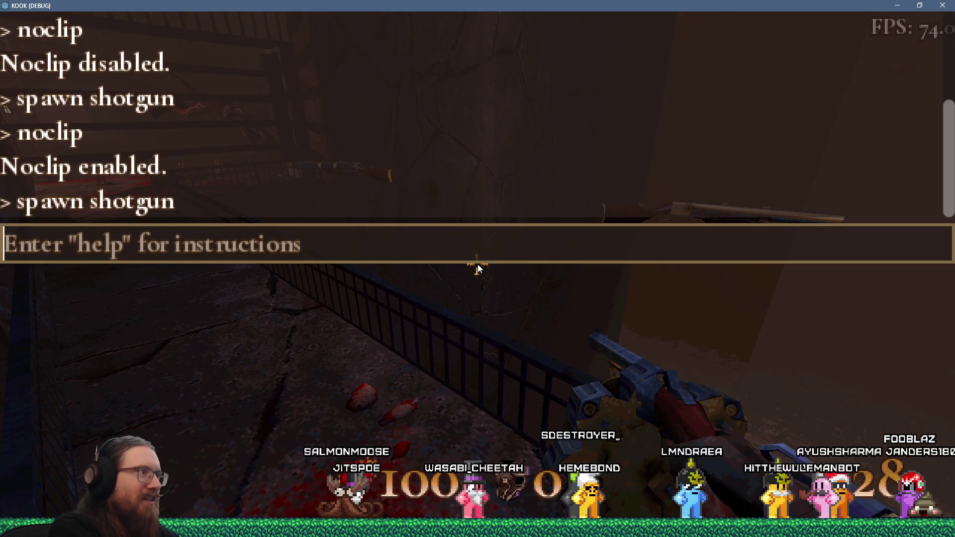
pyautogui.press('`')
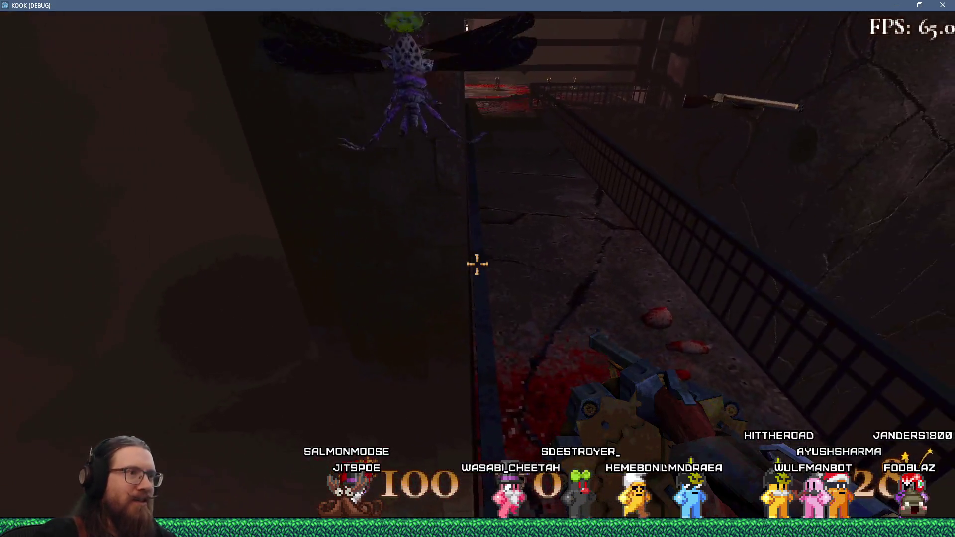
pyautogui.press('`')
pyautogui.press('Up')
pyautogui.press('Return')
pyautogui.press('`')
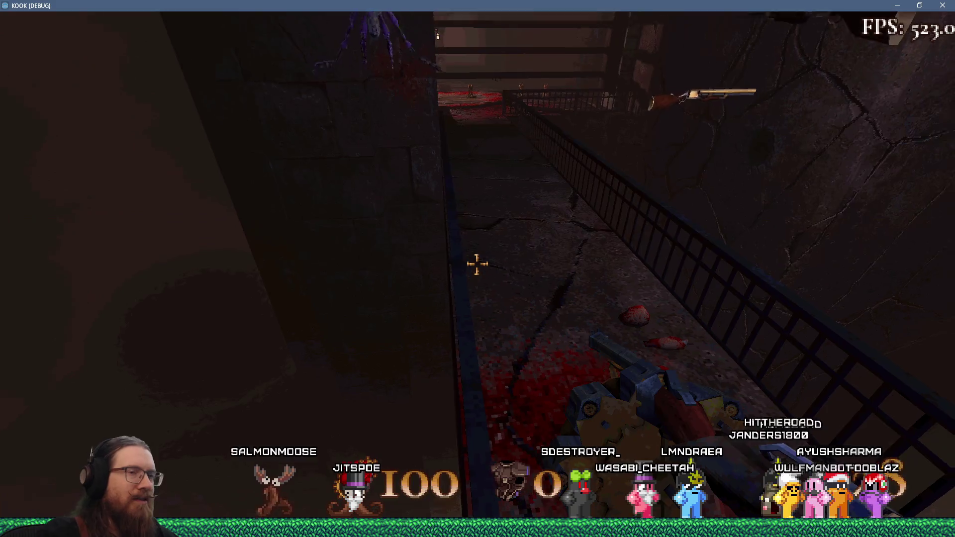
# Turn noclip off and pick up the Super Shotgun from the floor
pyautogui.press('`')
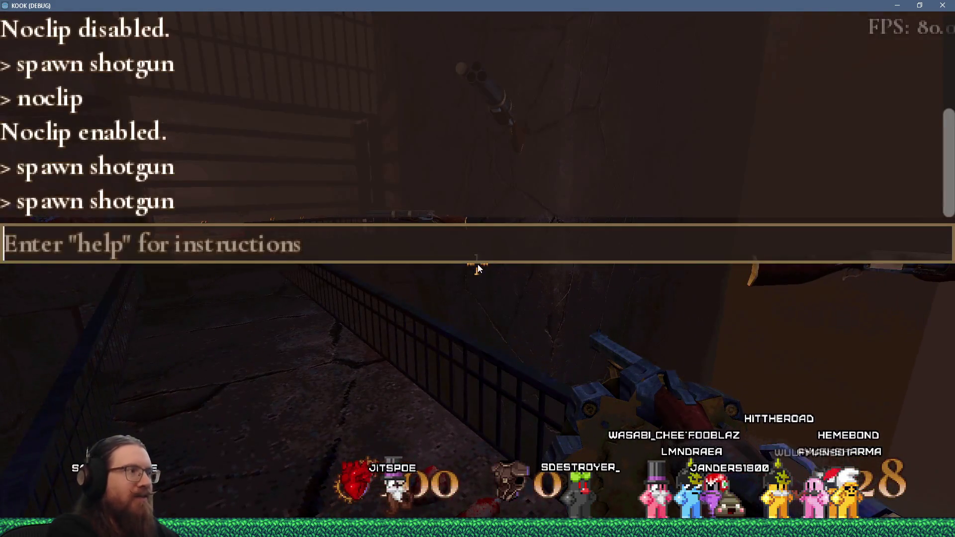
pyautogui.write('noclip')
pyautogui.press('Return')
pyautogui.press('`')
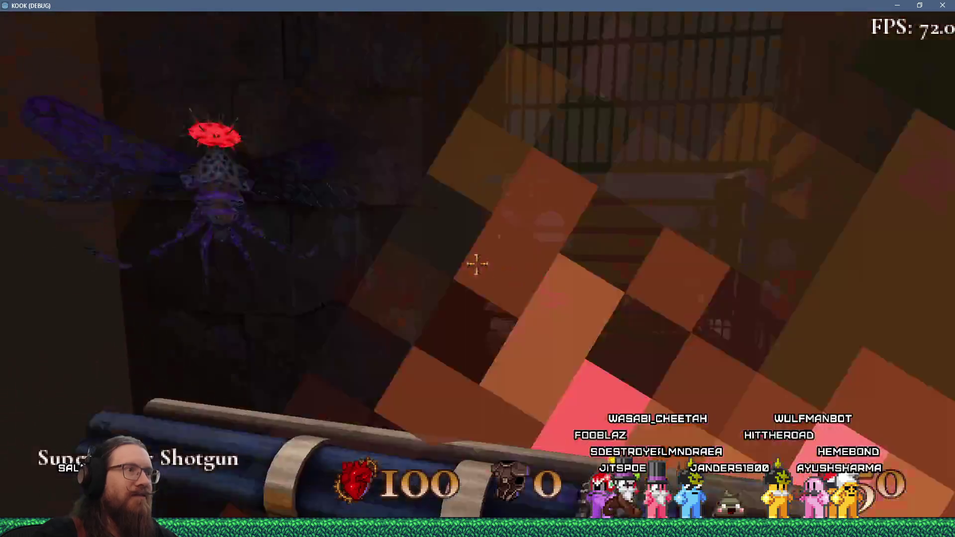
pyautogui.click(477, 264)
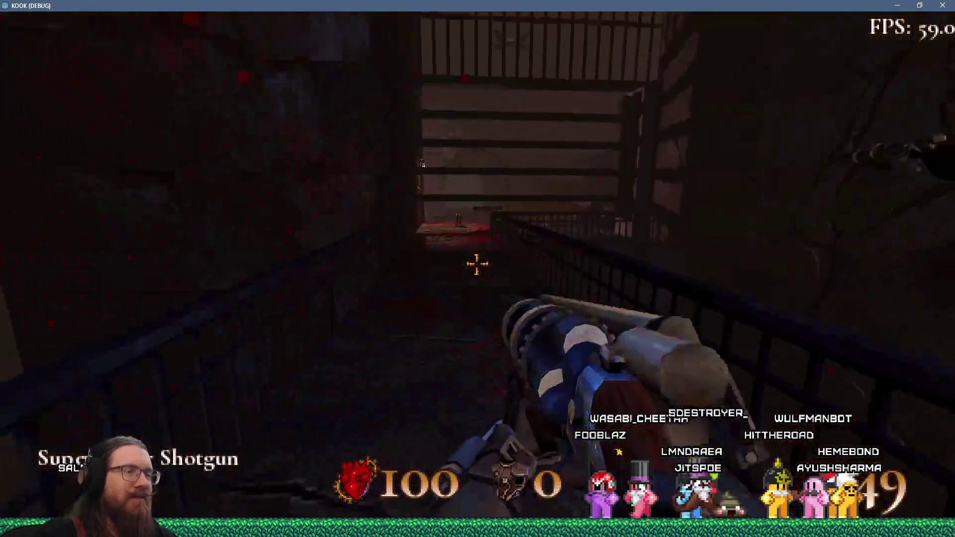
pyautogui.press('w')
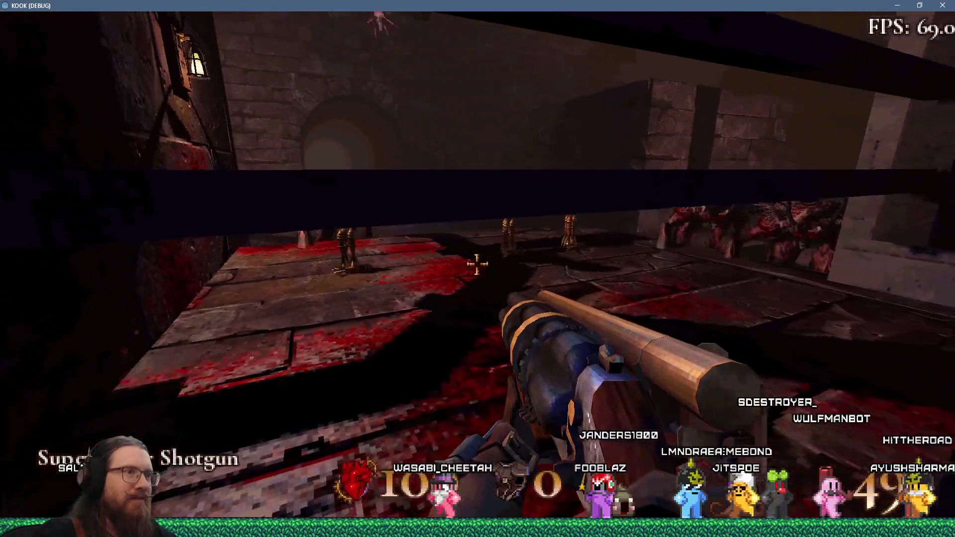
# Gib the lower-room monsters with Super Shotgun blasts, then bring up the console
pyautogui.click(476, 265)
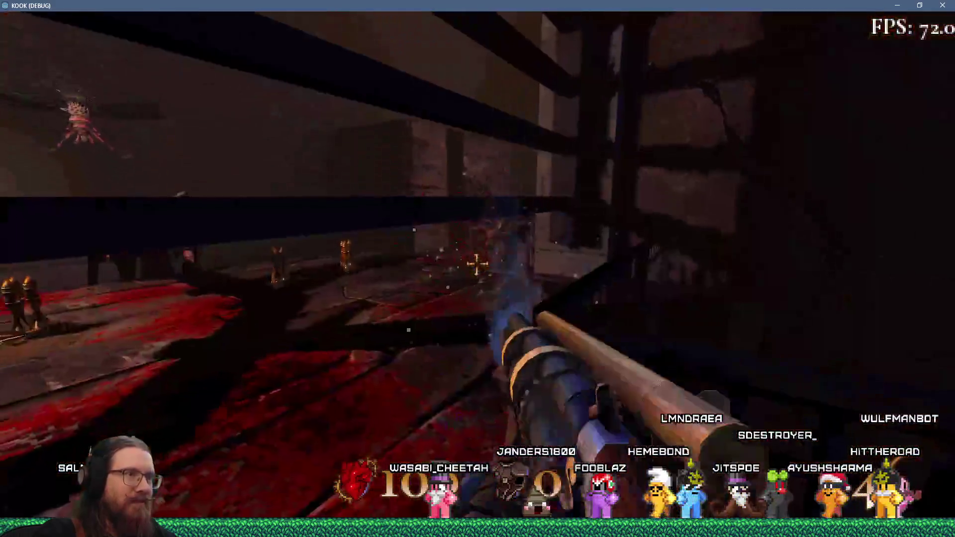
pyautogui.press('w')
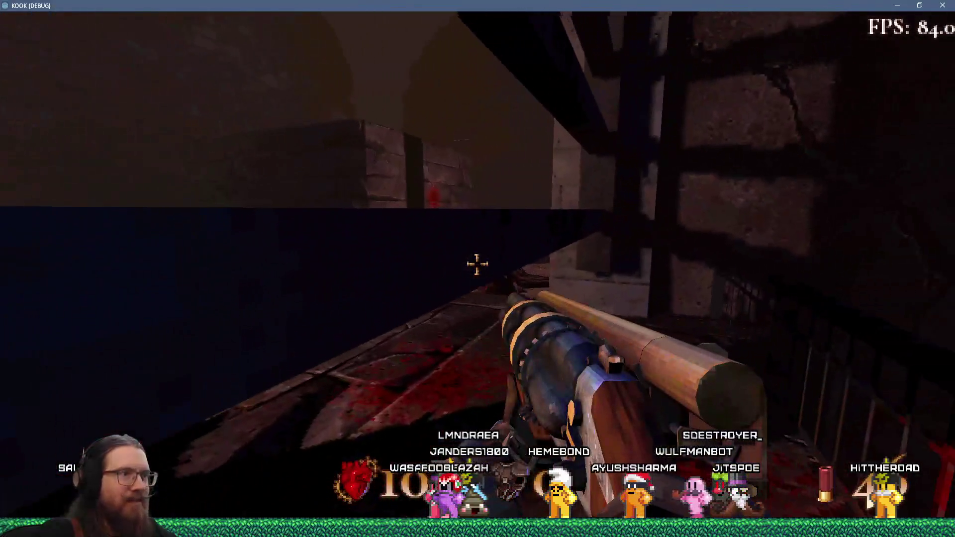
pyautogui.click(476, 265)
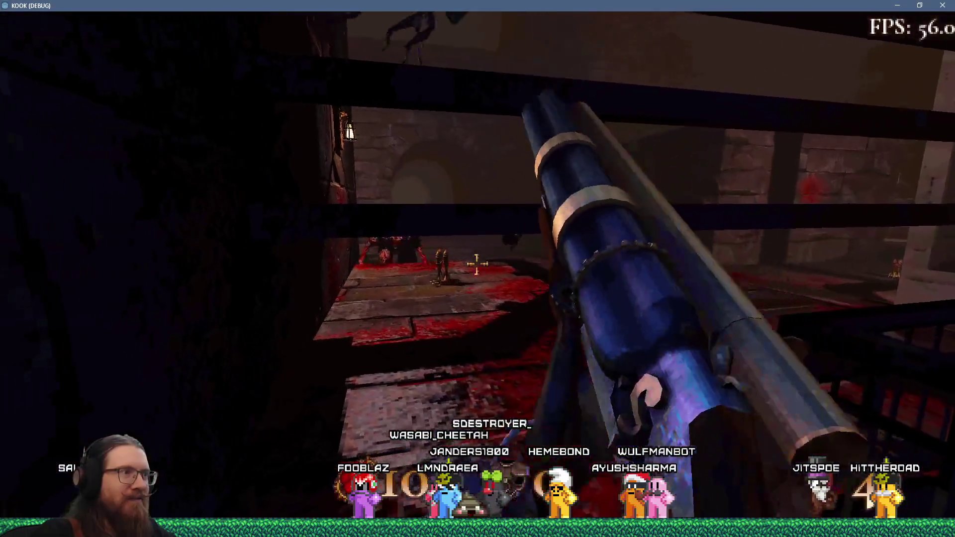
pyautogui.click(477, 264)
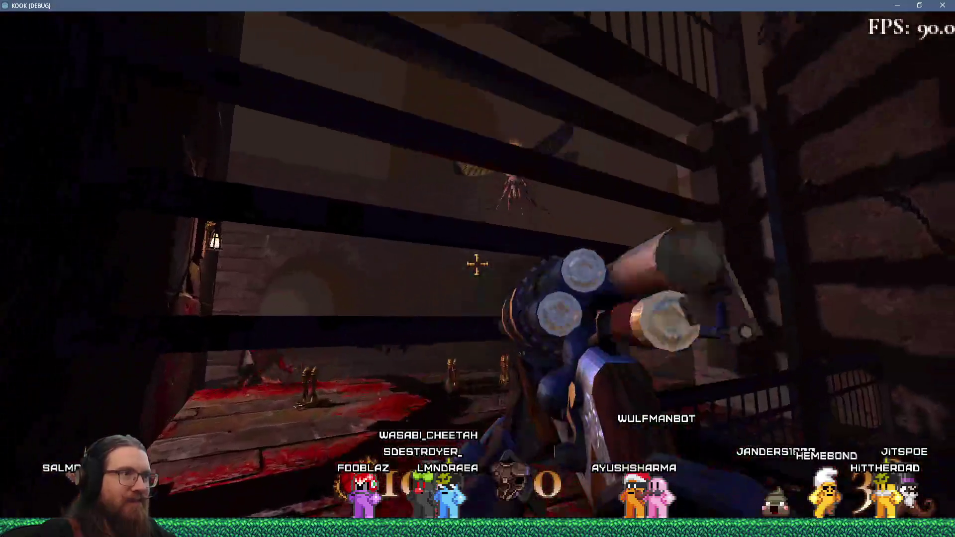
pyautogui.click(477, 265)
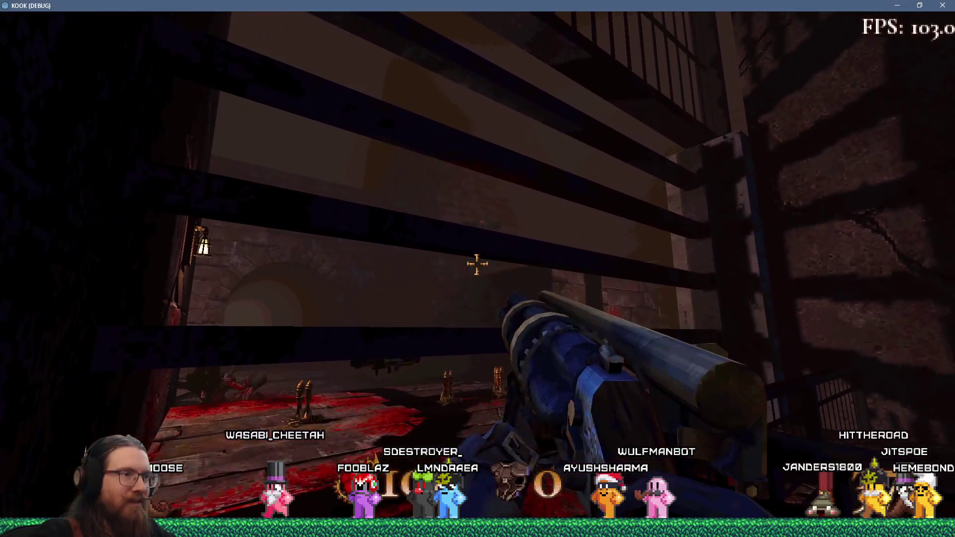
pyautogui.press('`')
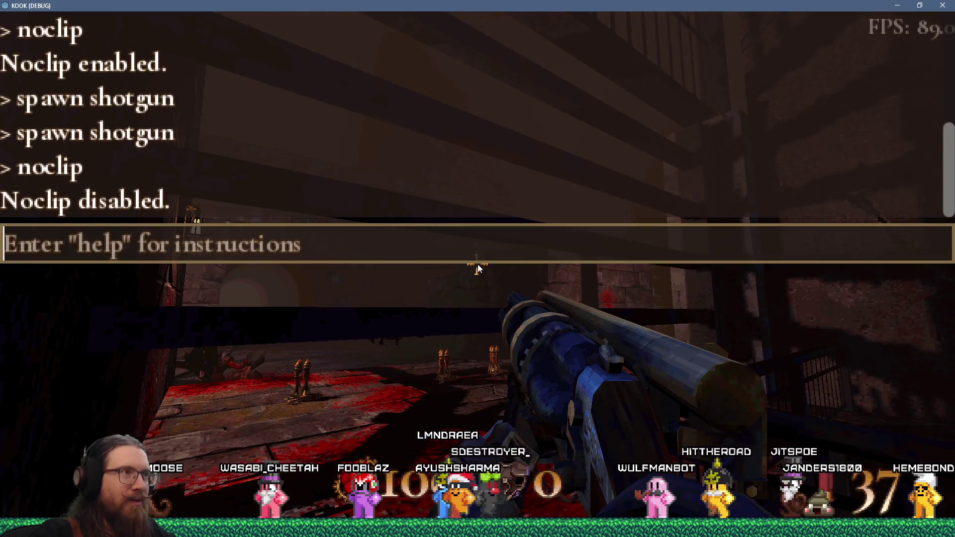
# Add breakpoints at lines 188 and 192 of trigger_system.gd, then return to KOOK
pyautogui.hotkey('alt', 'Tab')
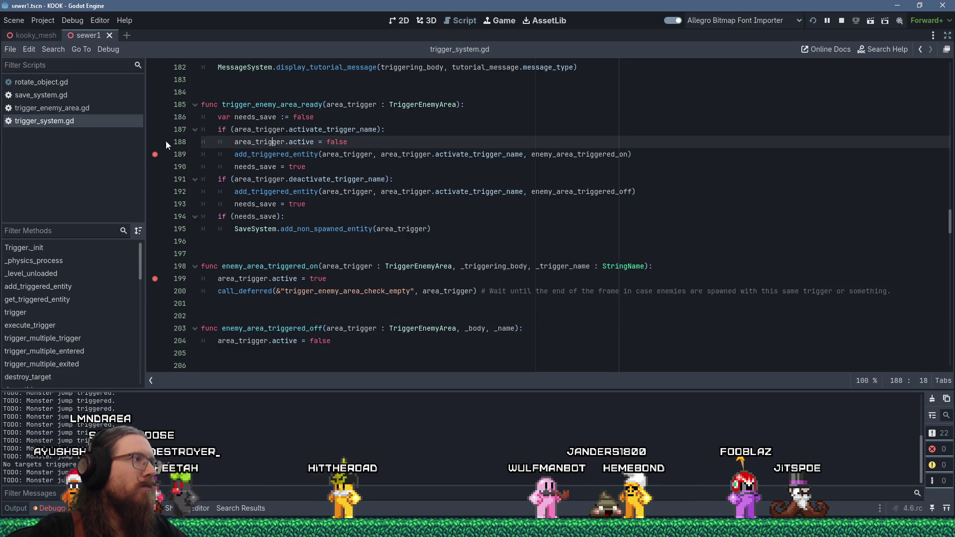
pyautogui.hotkey('alt', 'Tab')
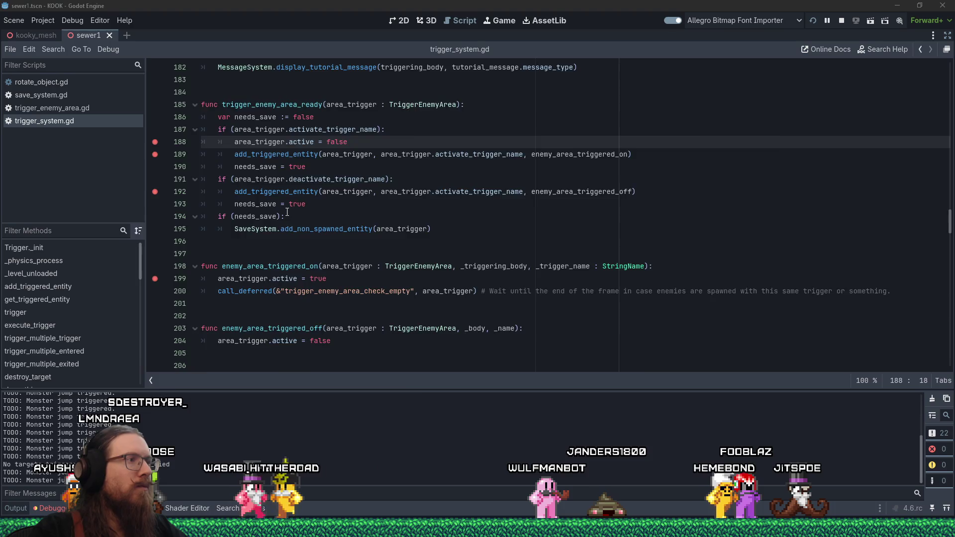
# Fire the shotgun while moving down the railed walkway into the lit stone room
pyautogui.press('w')
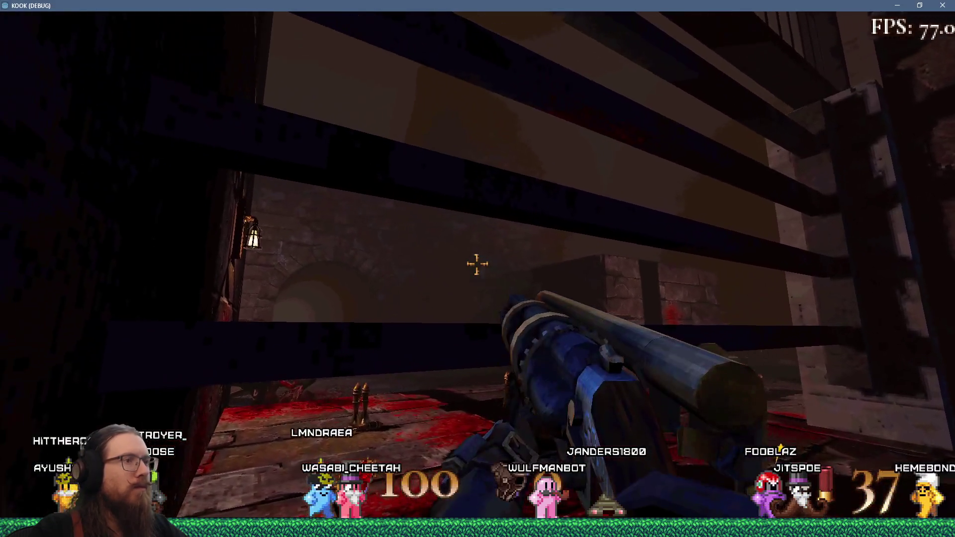
pyautogui.scroll(-1, 477, 264)
pyautogui.click(477, 264)
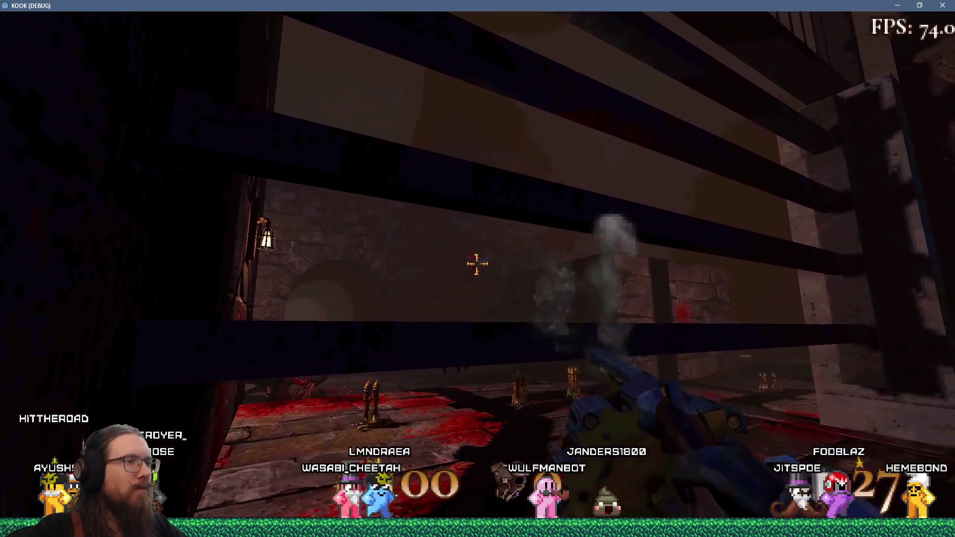
pyautogui.click(477, 264)
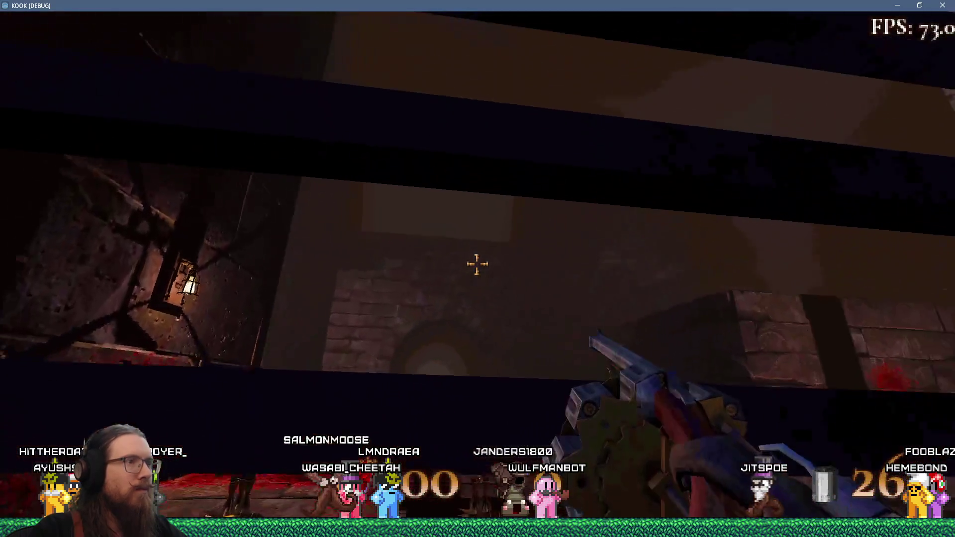
pyautogui.click(477, 263)
pyautogui.press('w')
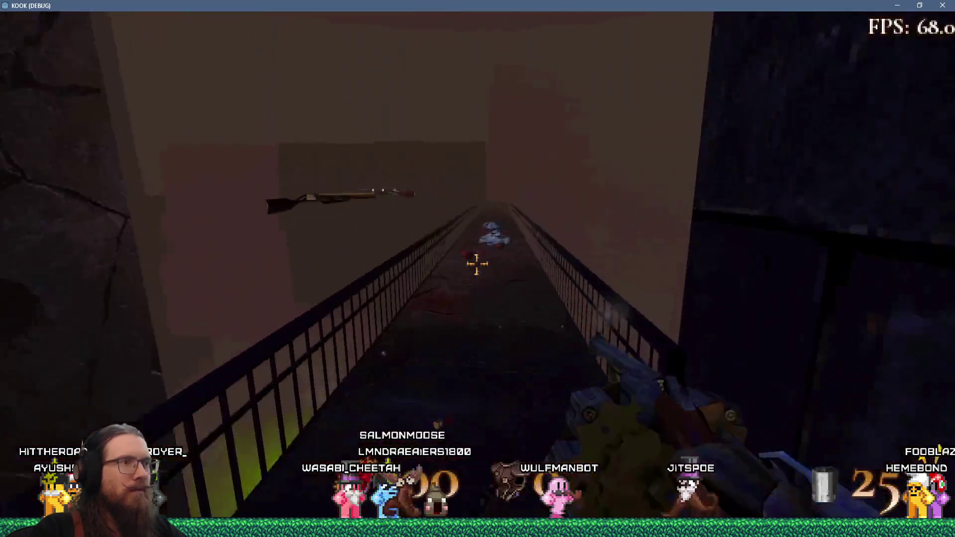
pyautogui.press('w')
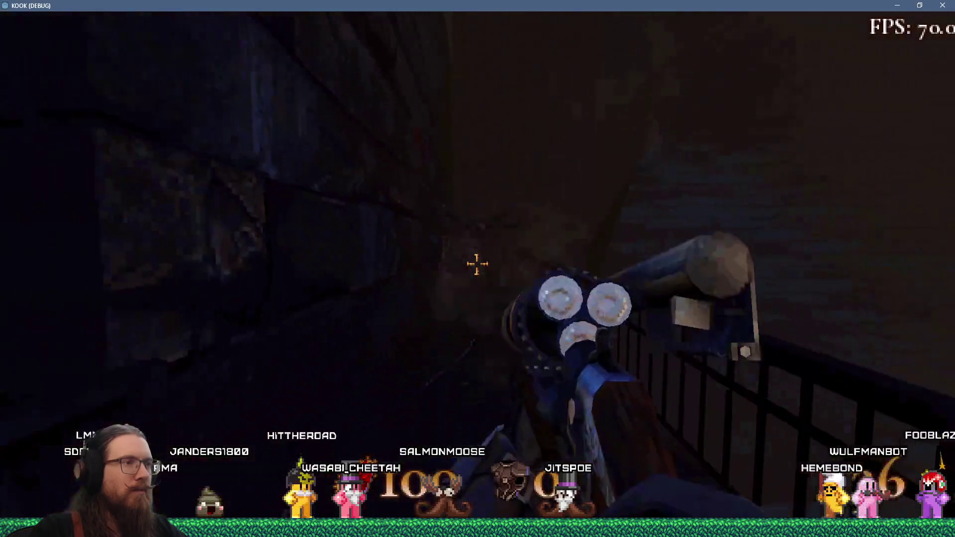
pyautogui.click(476, 263)
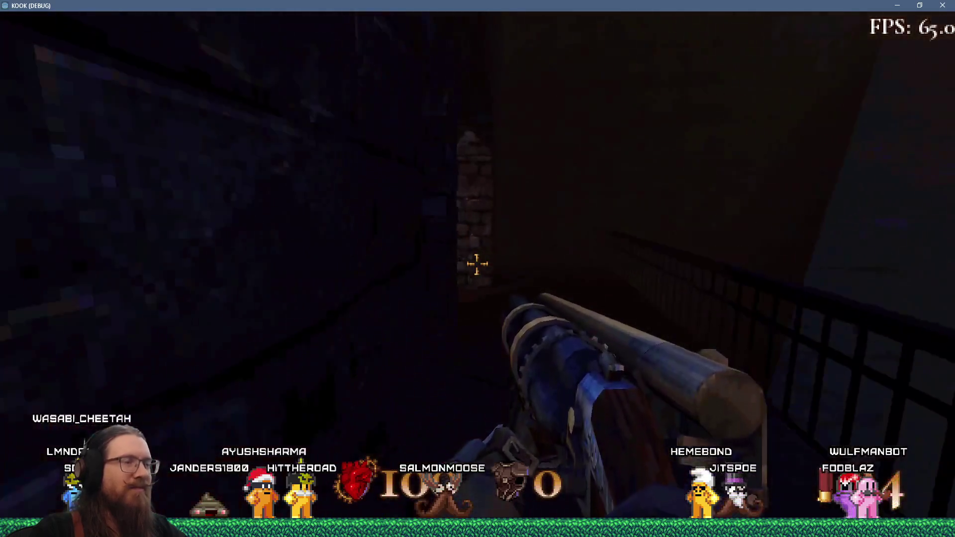
pyautogui.press('w')
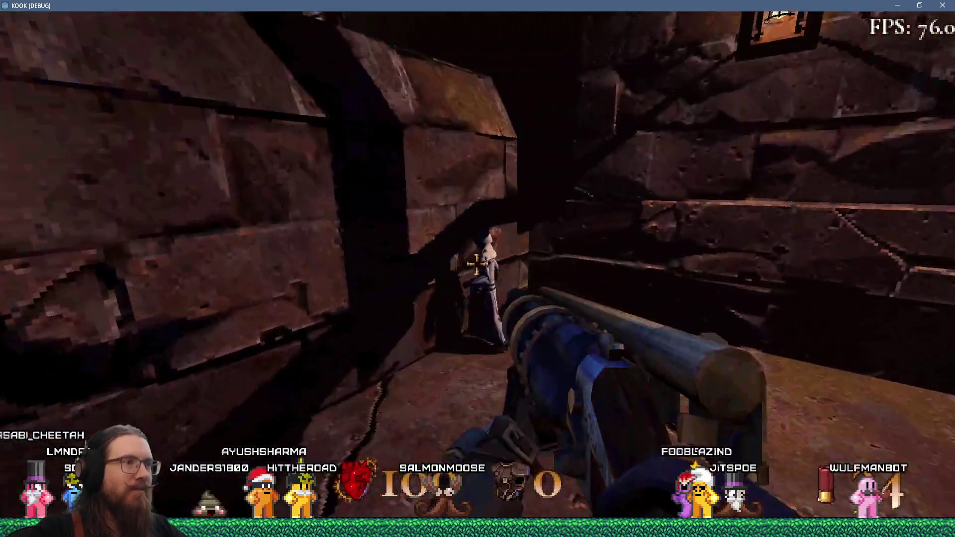
# Switch to the multi-barrel gun and kill the creatures in the bloody stone rooms
pyautogui.press('3')
pyautogui.click(476, 263)
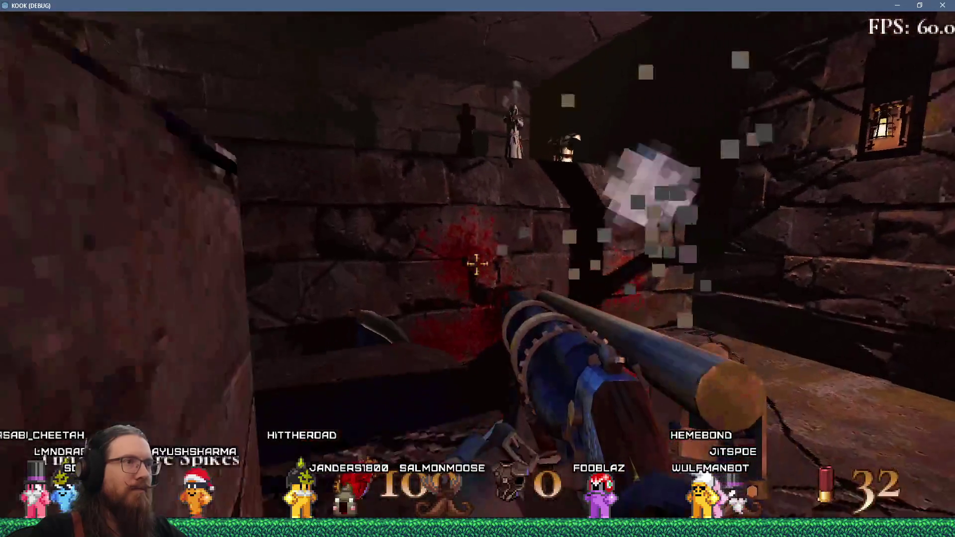
pyautogui.click(477, 263)
pyautogui.click(477, 264)
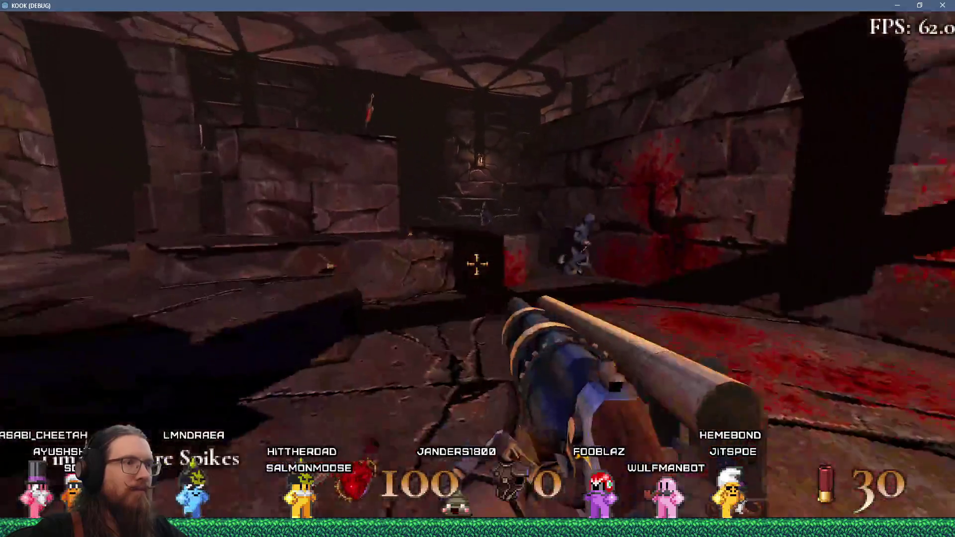
pyautogui.click(477, 264)
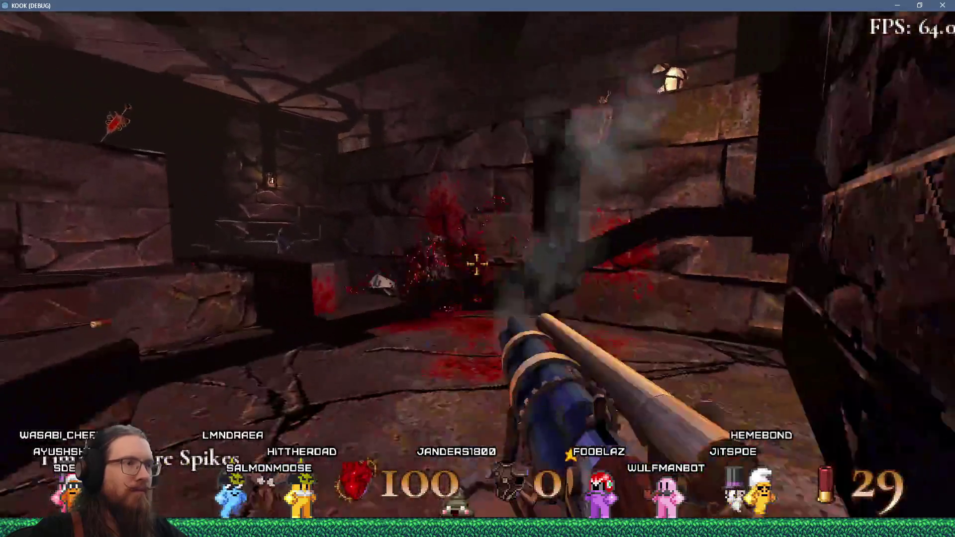
pyautogui.click(477, 264)
pyautogui.click(477, 263)
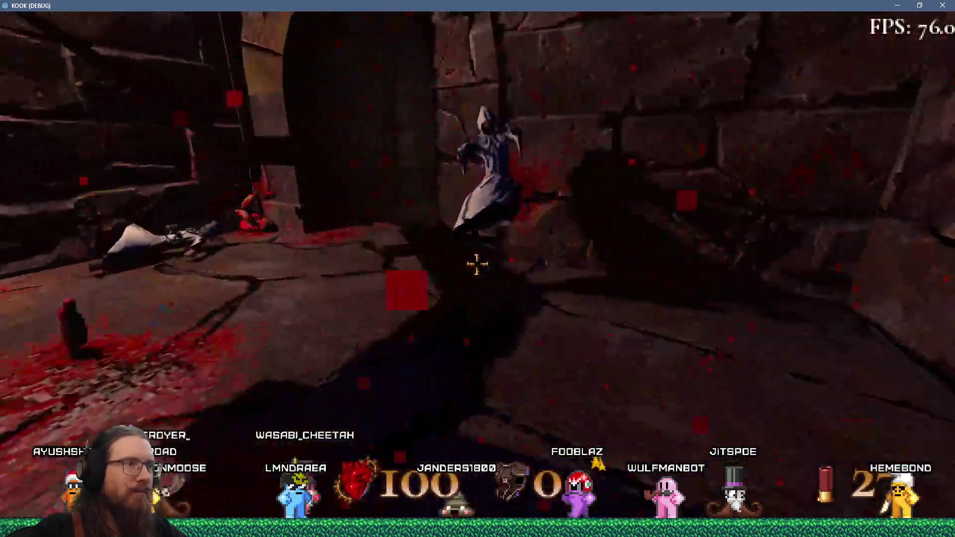
pyautogui.click(477, 264)
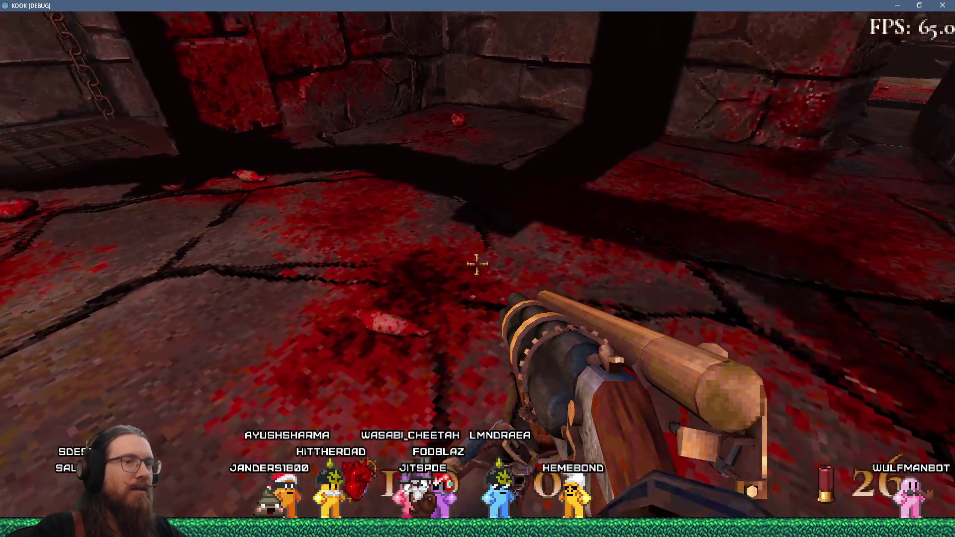
# Go through the railed archway past the metal door and kill the monsters and flying insect
pyautogui.press('w')
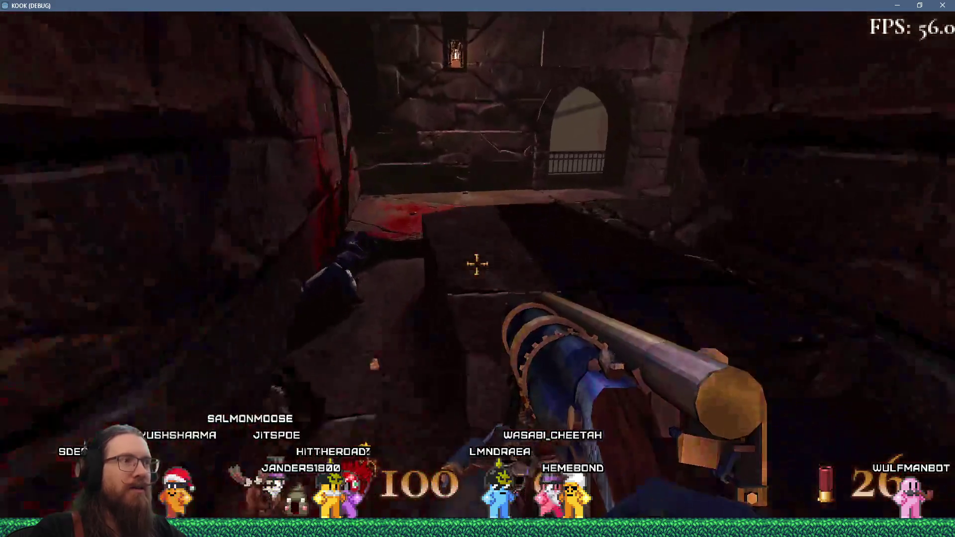
pyautogui.press('w')
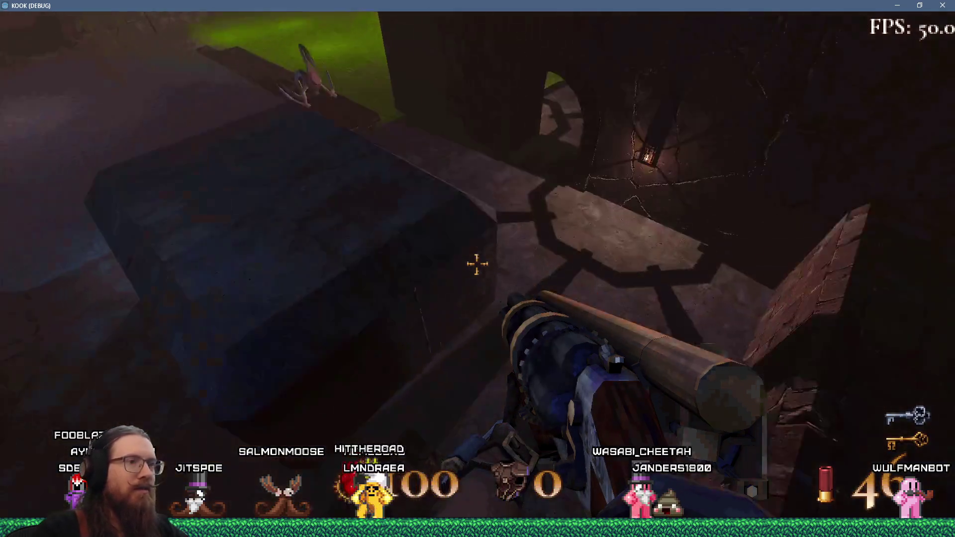
pyautogui.press('w')
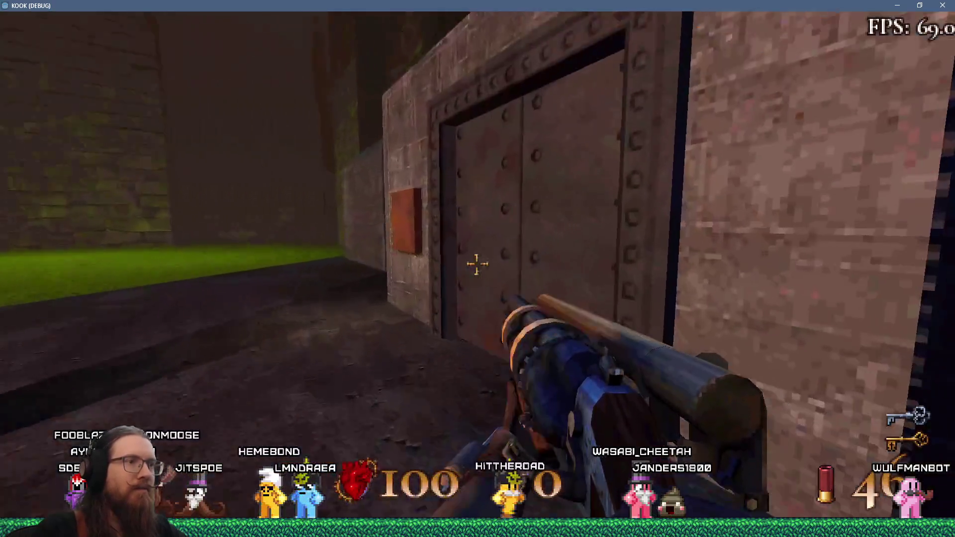
pyautogui.press('w')
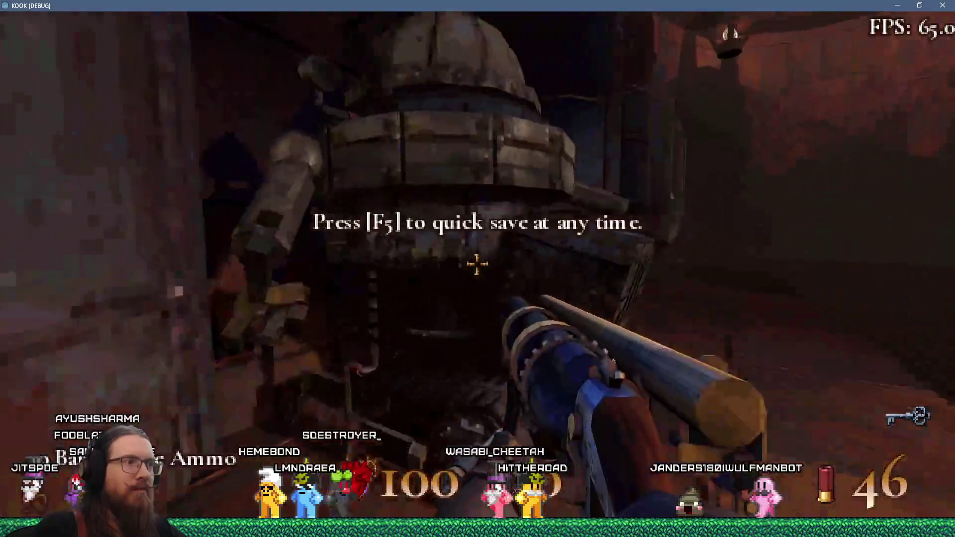
pyautogui.click(478, 265)
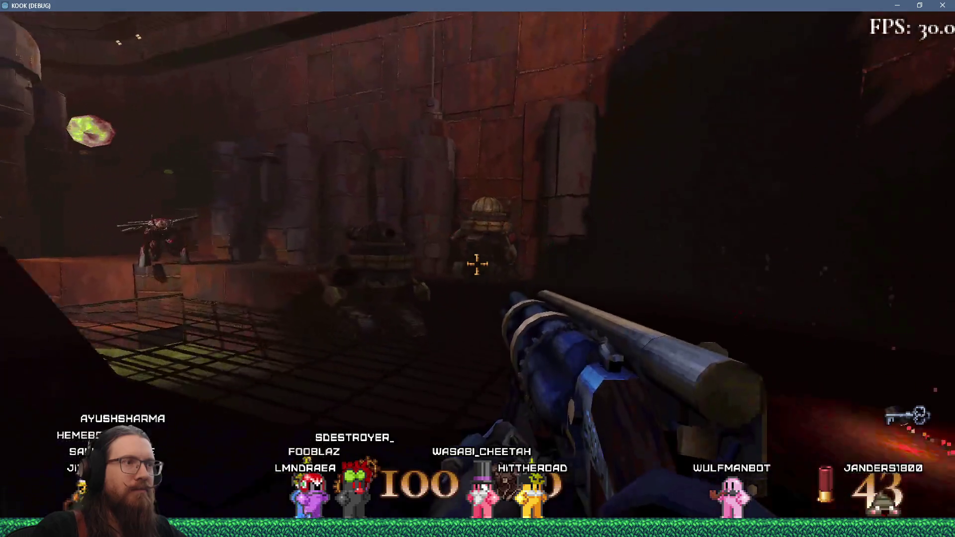
pyautogui.click(477, 264)
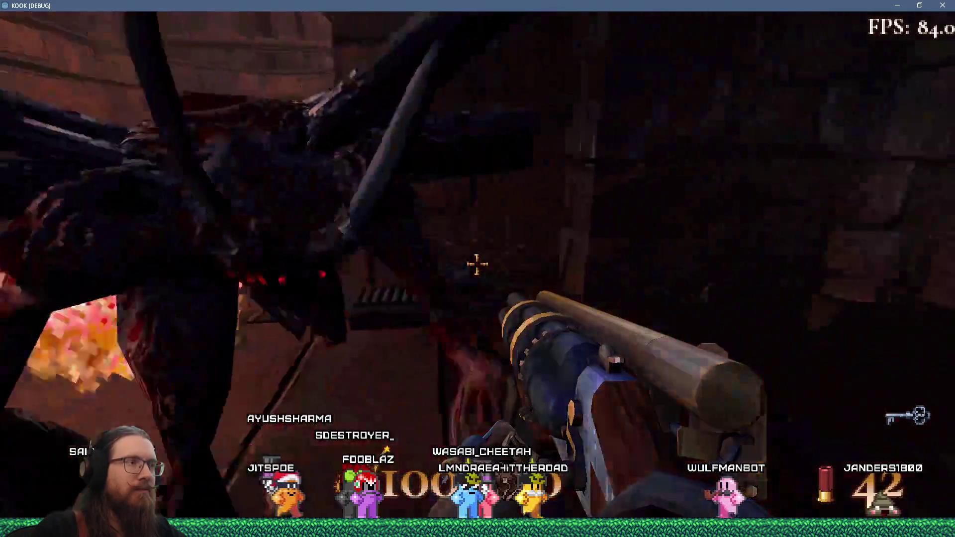
pyautogui.click(477, 264)
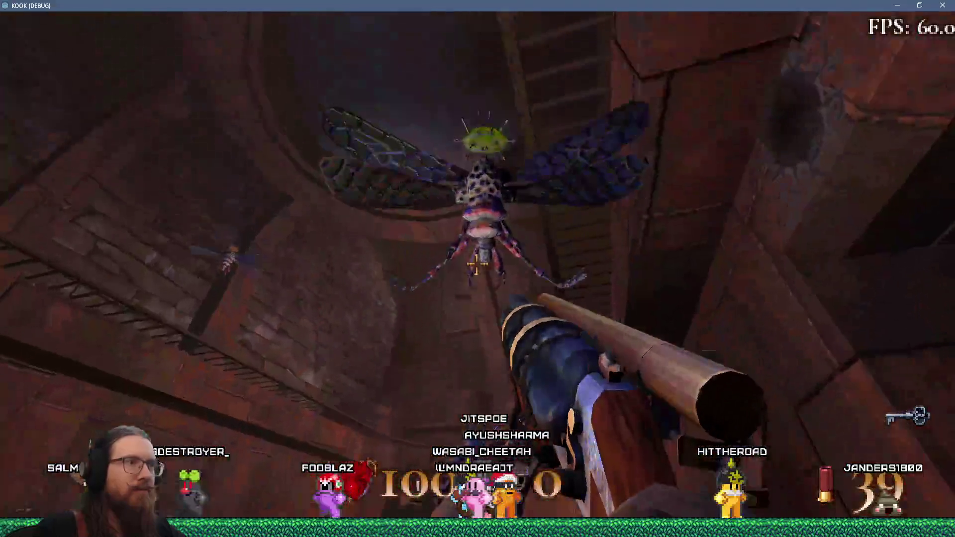
pyautogui.click(477, 264)
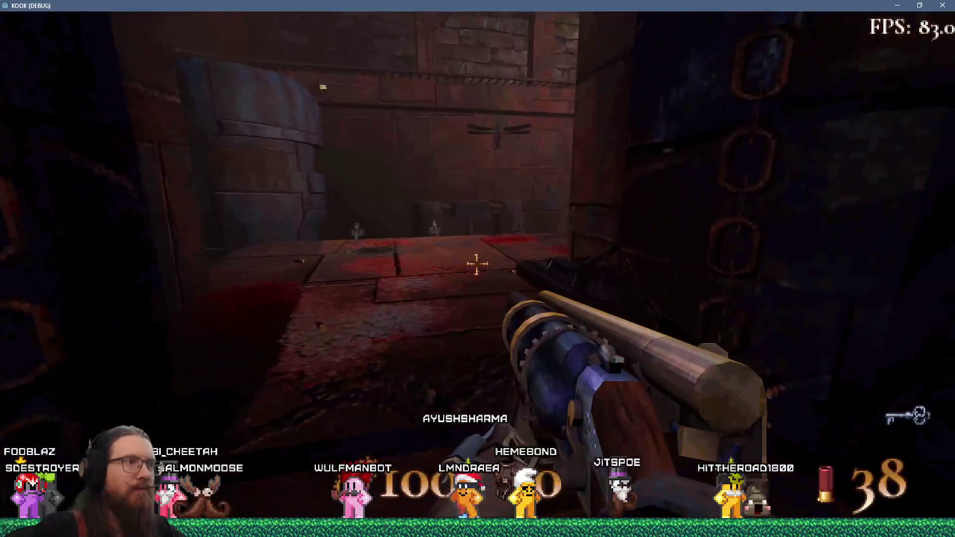
pyautogui.click(476, 264)
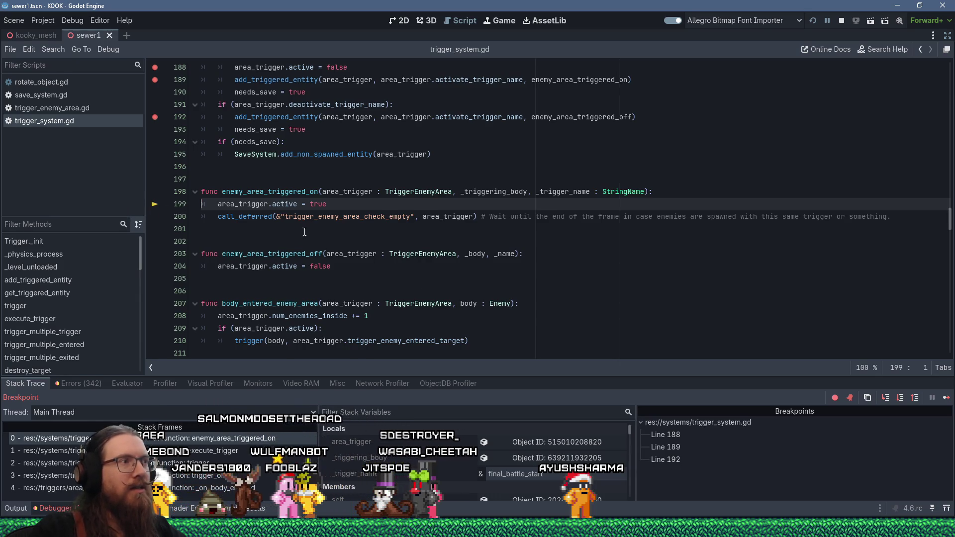
# Resume from the line-199 breakpoint, kill the creature with rockets and alternate fire, then quick-load (F9)
pyautogui.click(947, 398)
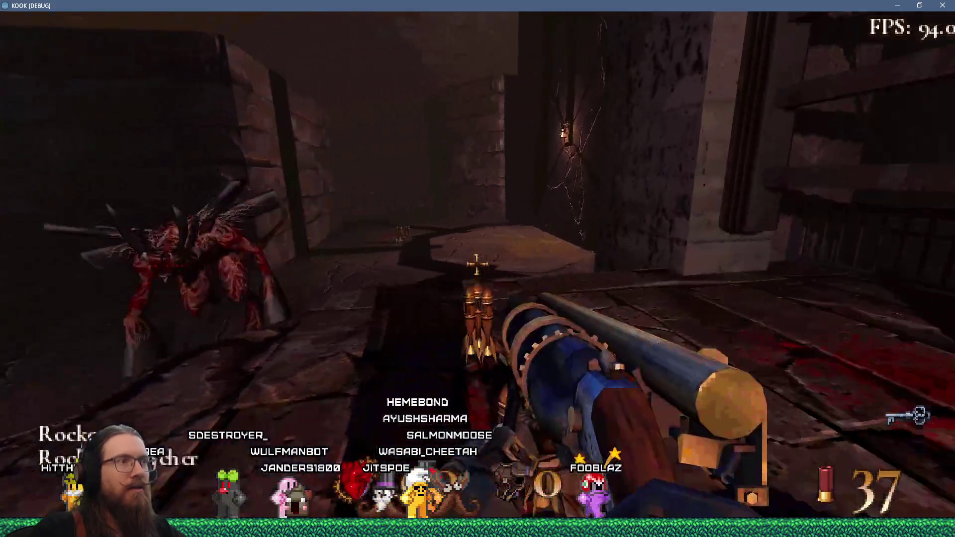
pyautogui.click(478, 265)
pyautogui.click(478, 265)
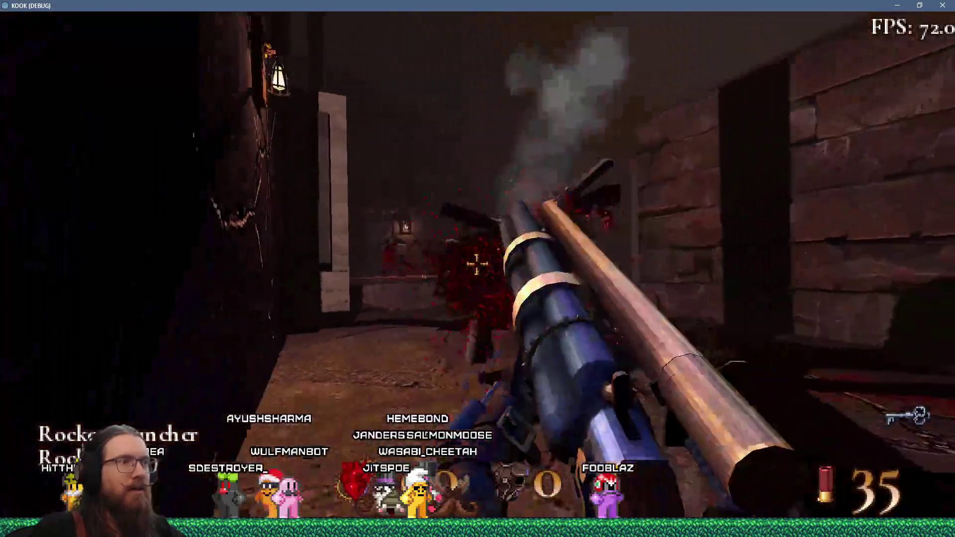
pyautogui.click(477, 265)
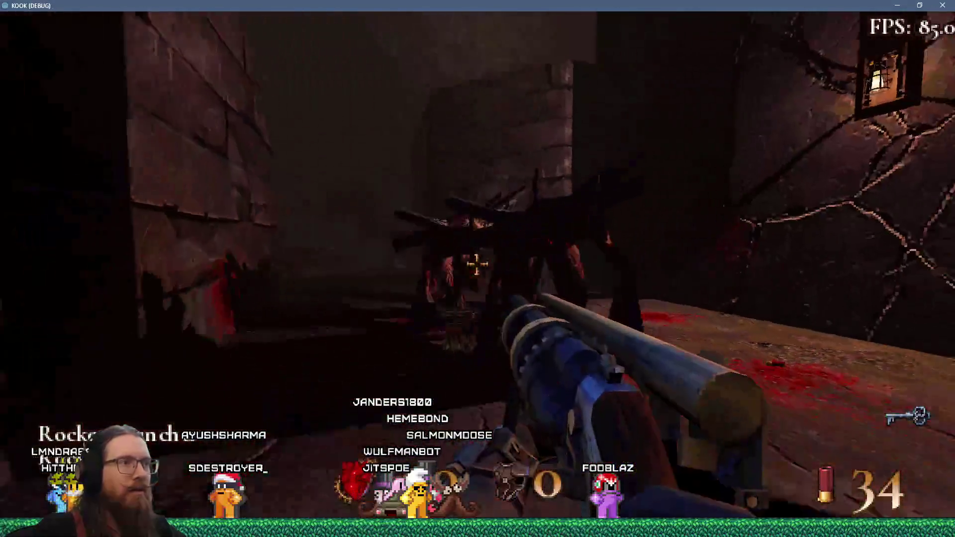
pyautogui.rightClick(477, 266)
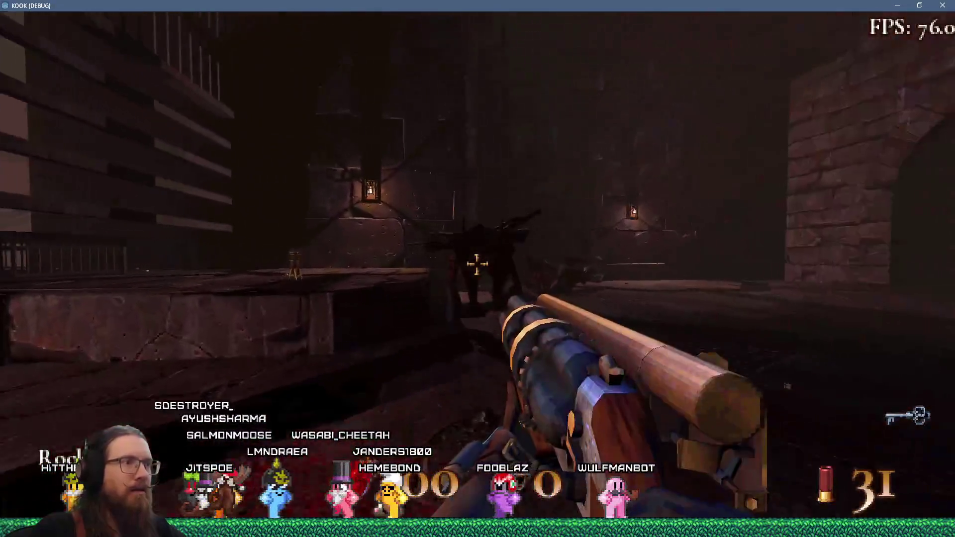
pyautogui.rightClick(476, 266)
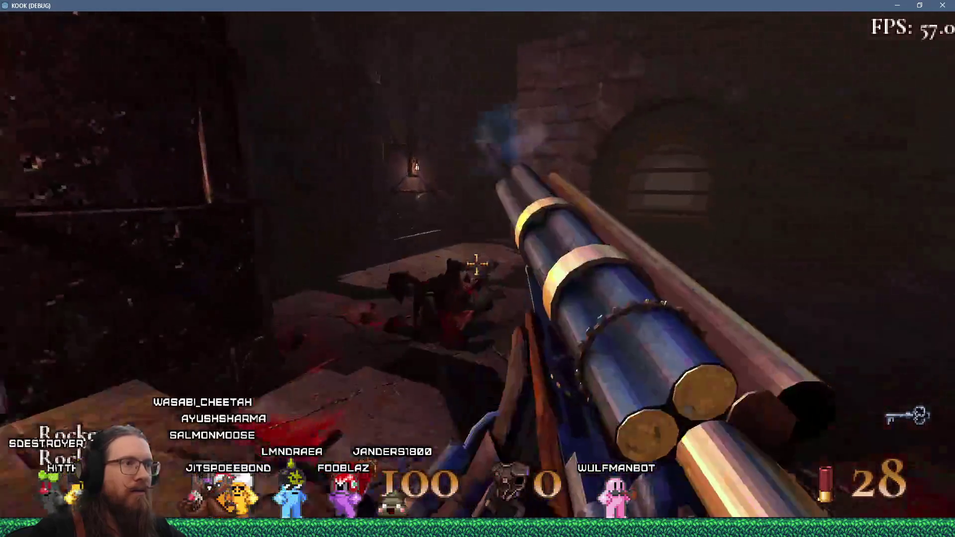
pyautogui.rightClick(476, 265)
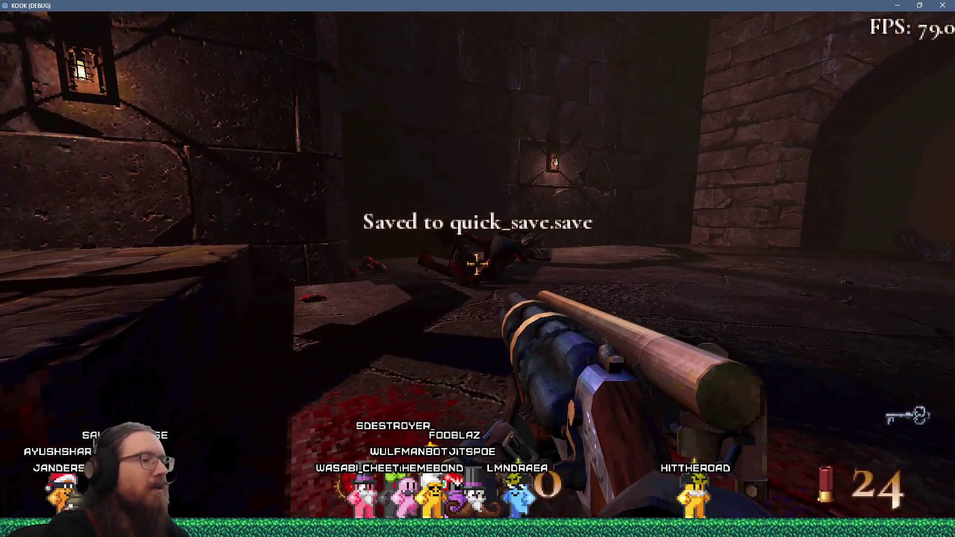
pyautogui.press('F9')
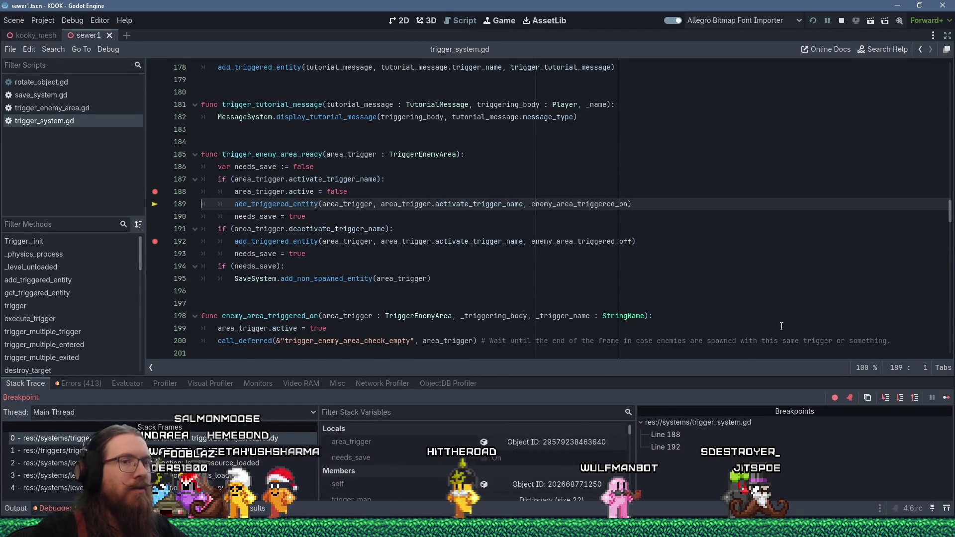
# Resume the game, throw away the held creature, and shoot the attacking sewer enemies
pyautogui.click(947, 397)
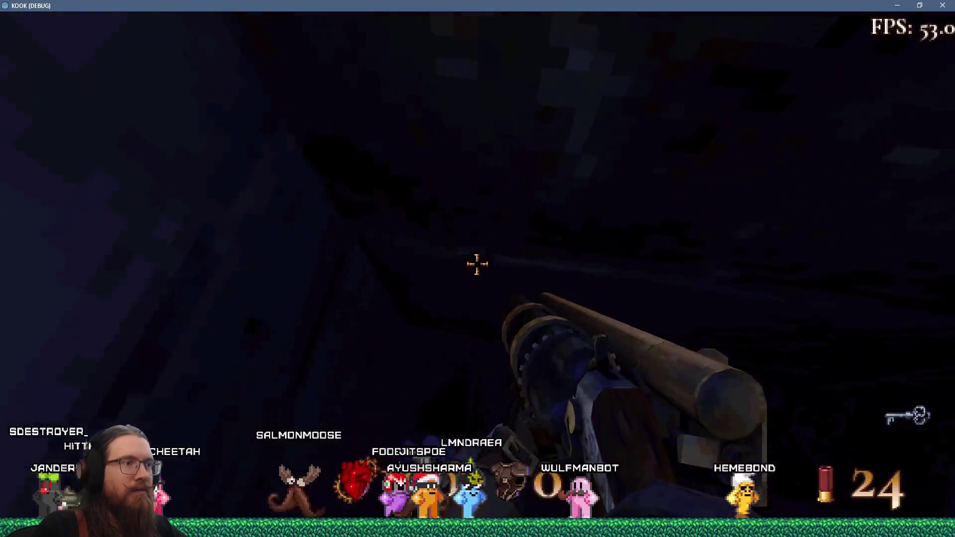
pyautogui.press('.')
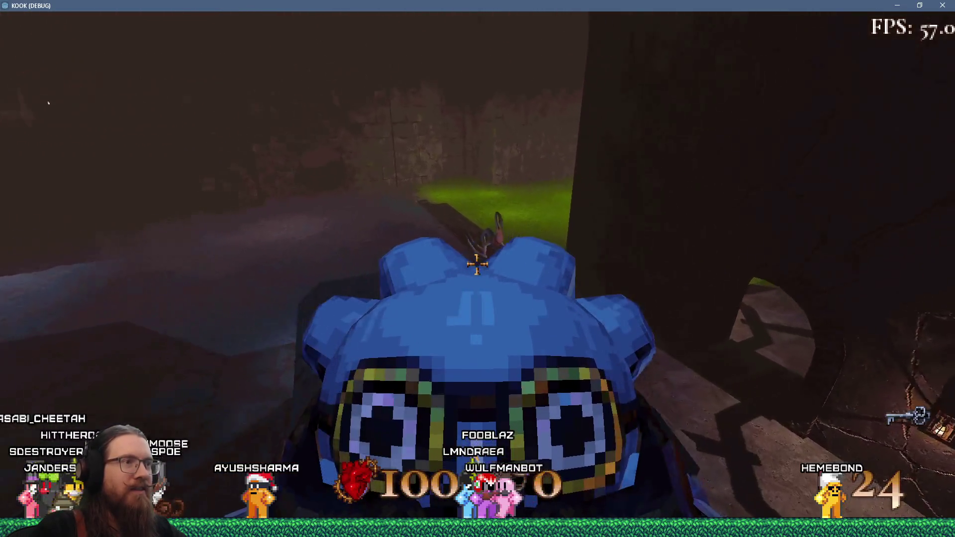
pyautogui.press('.')
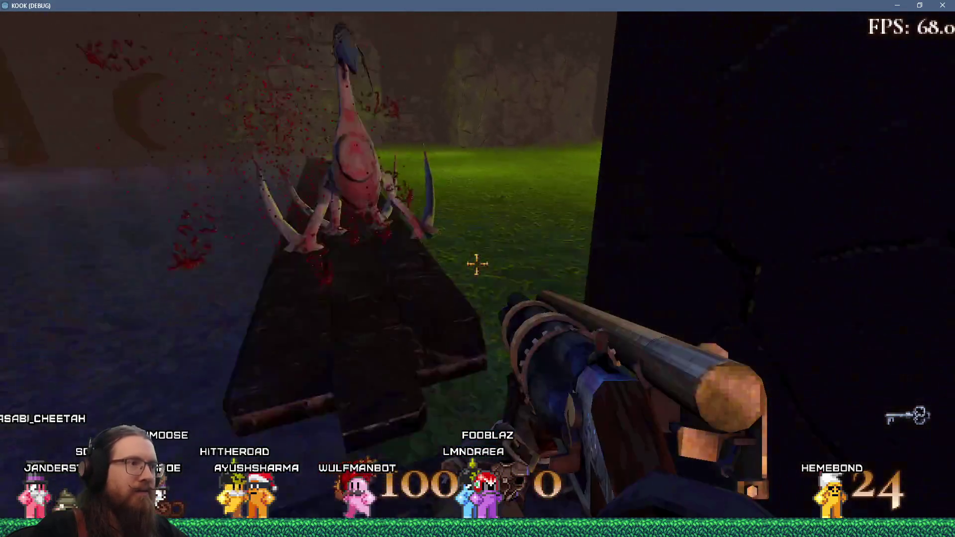
pyautogui.click(478, 265)
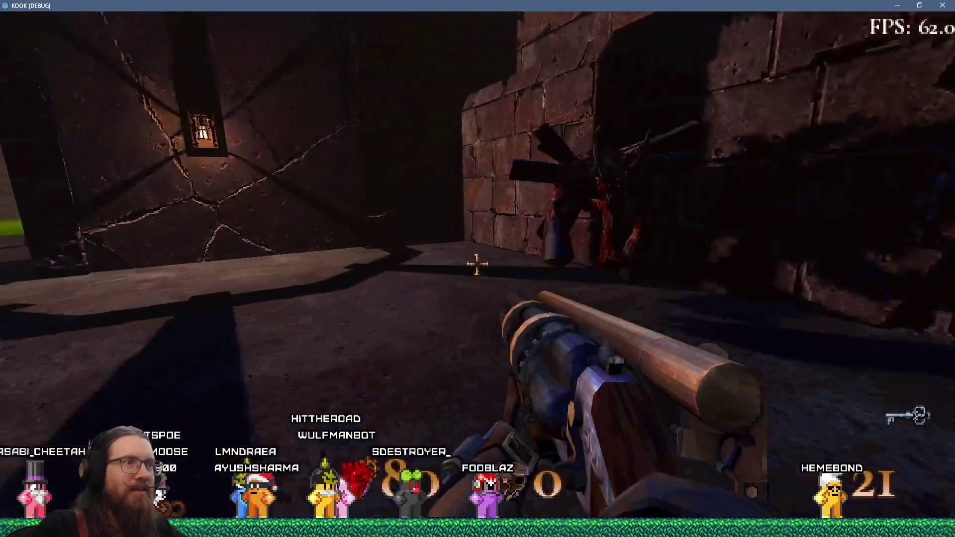
pyautogui.click(477, 265)
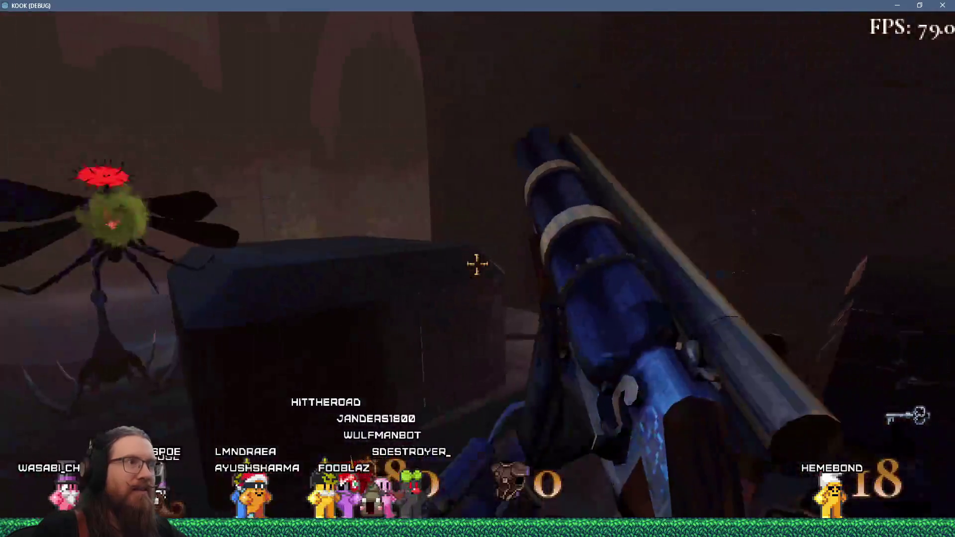
pyautogui.click(477, 265)
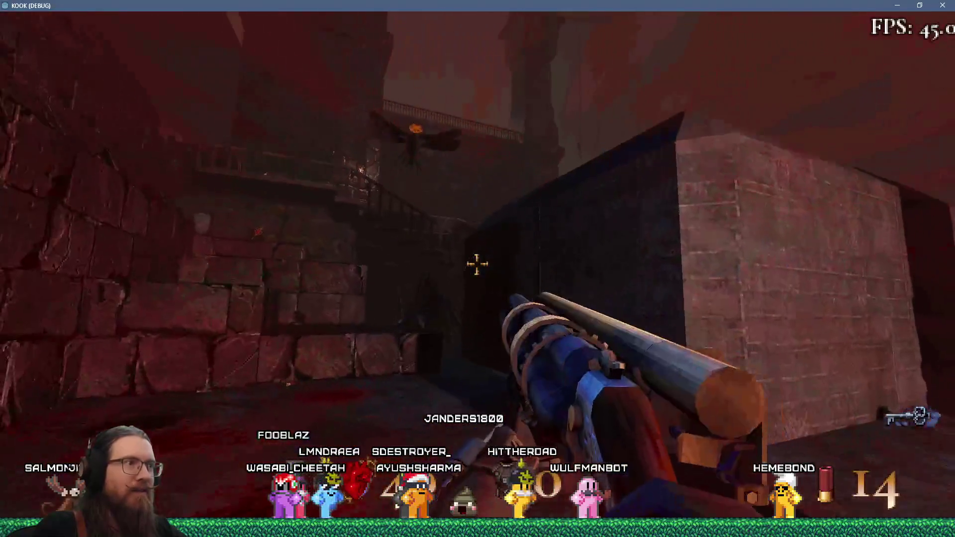
pyautogui.click(477, 265)
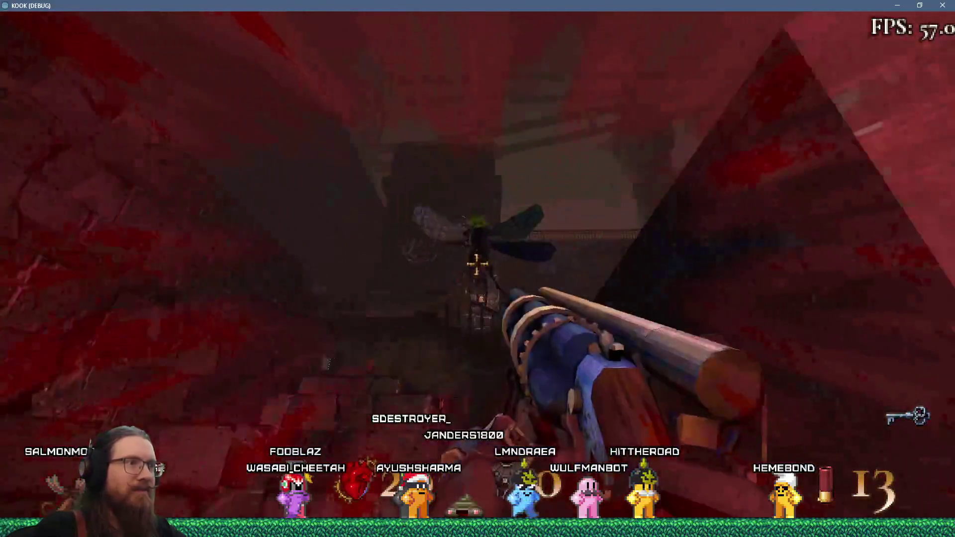
pyautogui.click(477, 265)
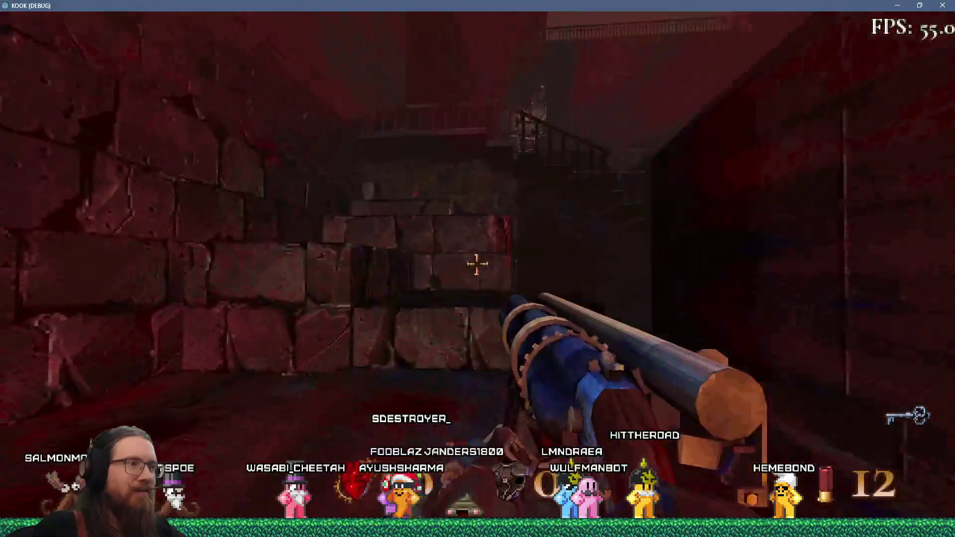
# Grab the Light Armor and health, climb the dark staircase, and shoot the corridor enemy
pyautogui.press('w')
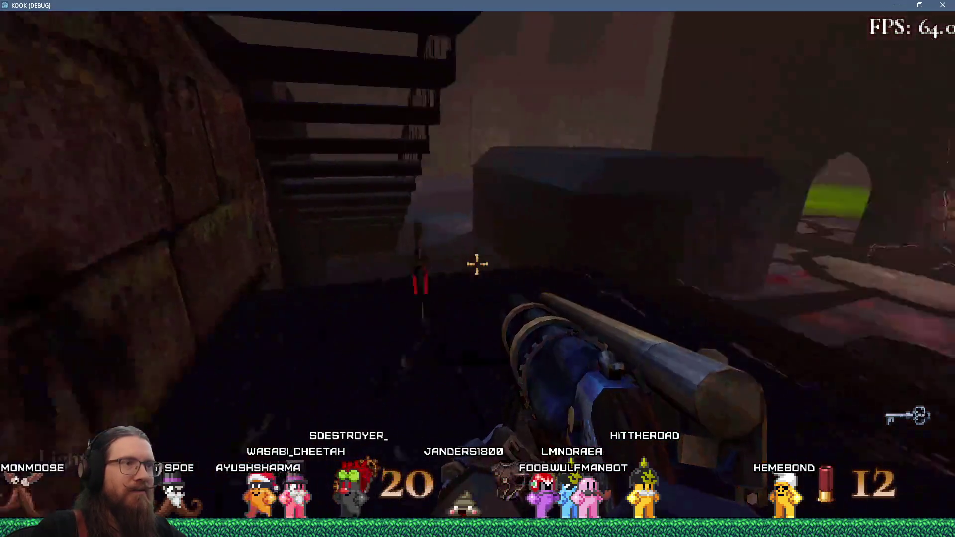
pyautogui.press('w')
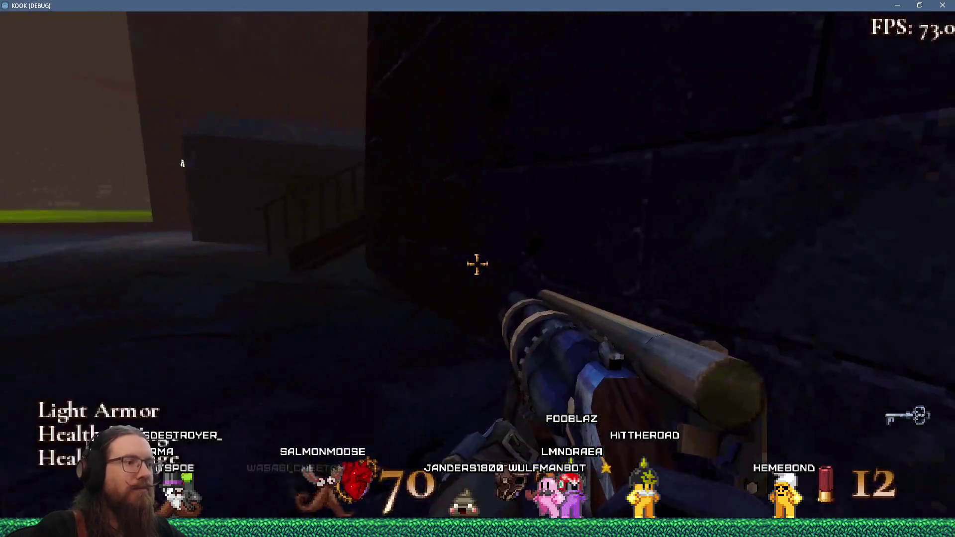
pyautogui.press('w')
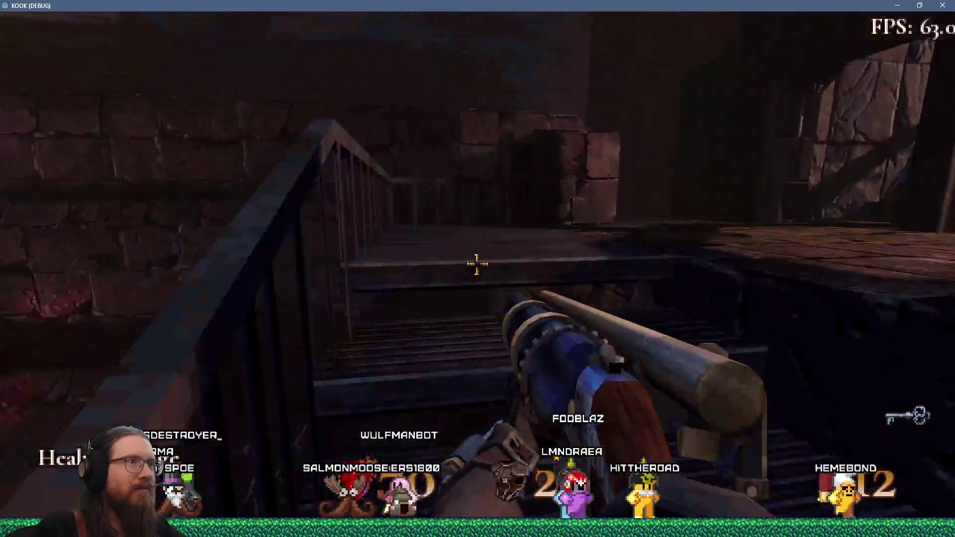
pyautogui.click(478, 265)
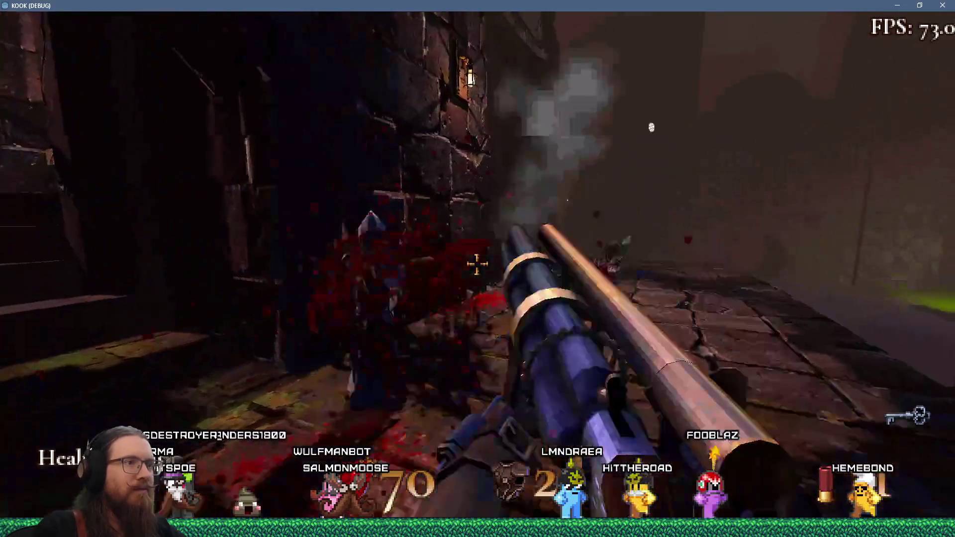
# Climb the lantern-lit stairs past the green slime into the brick corridor and open the console
pyautogui.press('w')
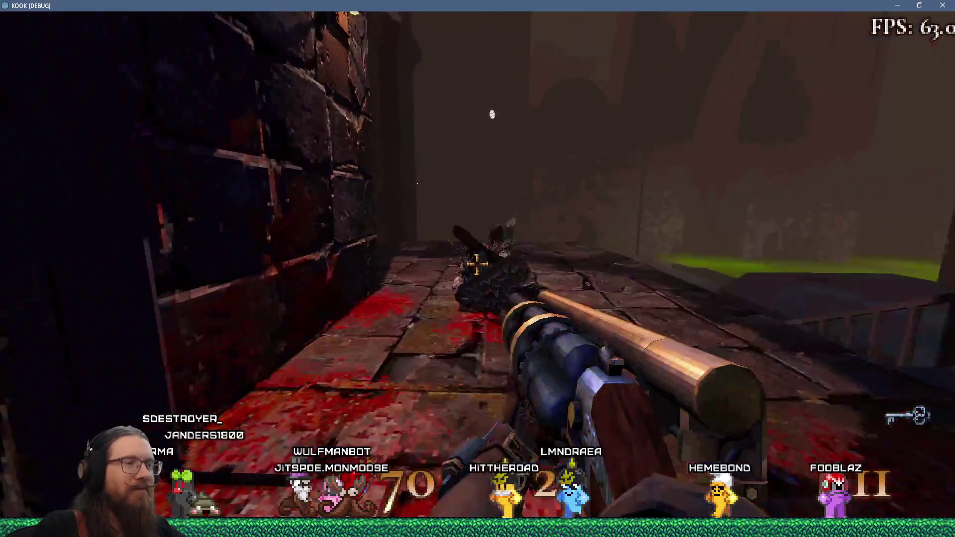
pyautogui.press('w')
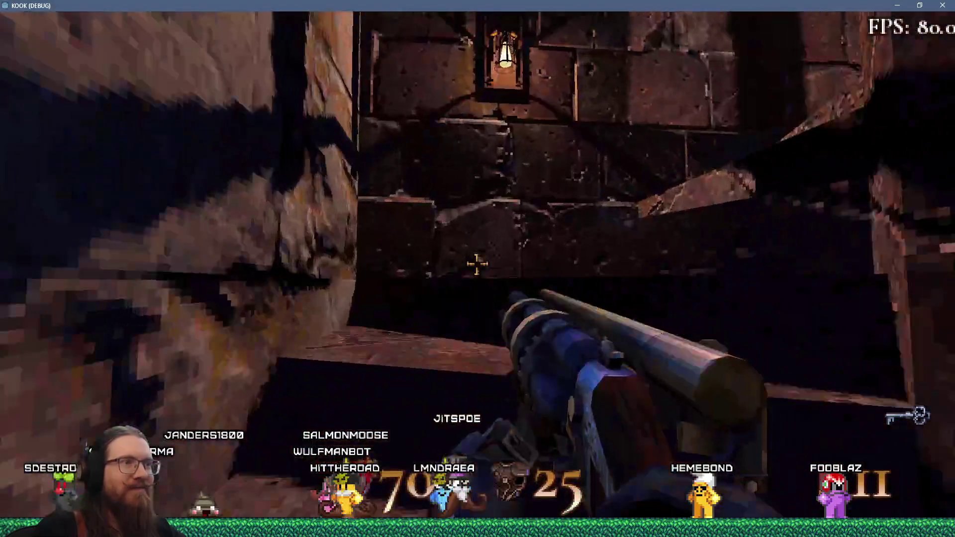
pyautogui.press('w')
pyautogui.press('w')
pyautogui.press('w')
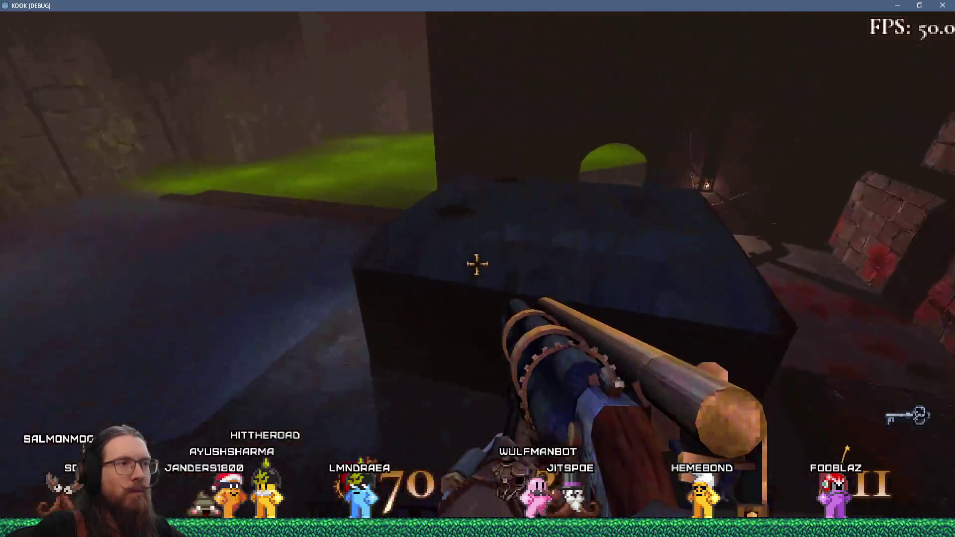
pyautogui.press('w')
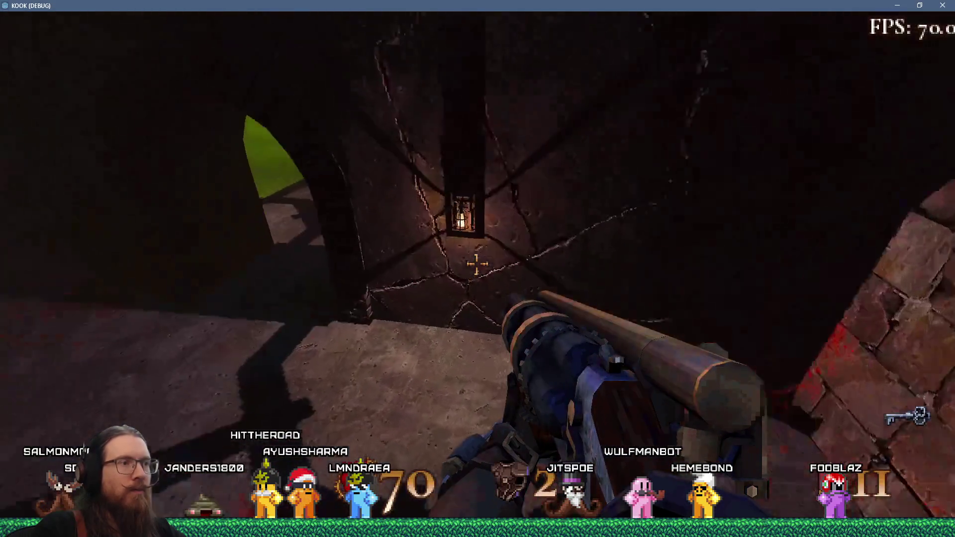
pyautogui.press('w')
pyautogui.press('w')
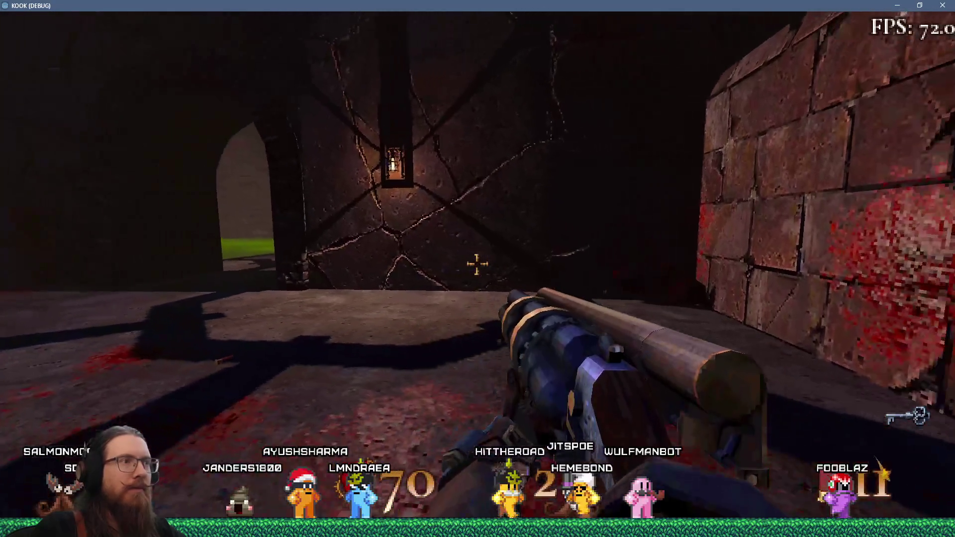
pyautogui.press('w')
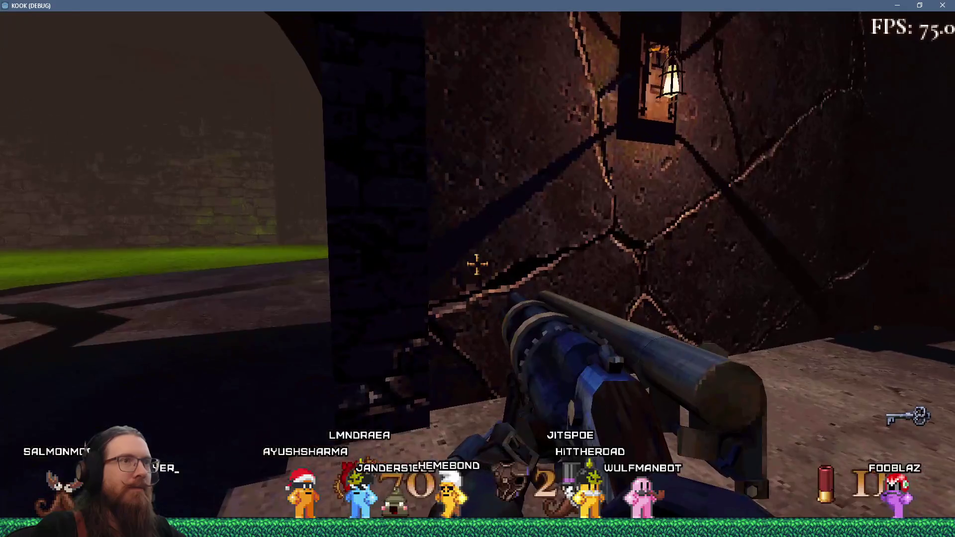
pyautogui.press('w')
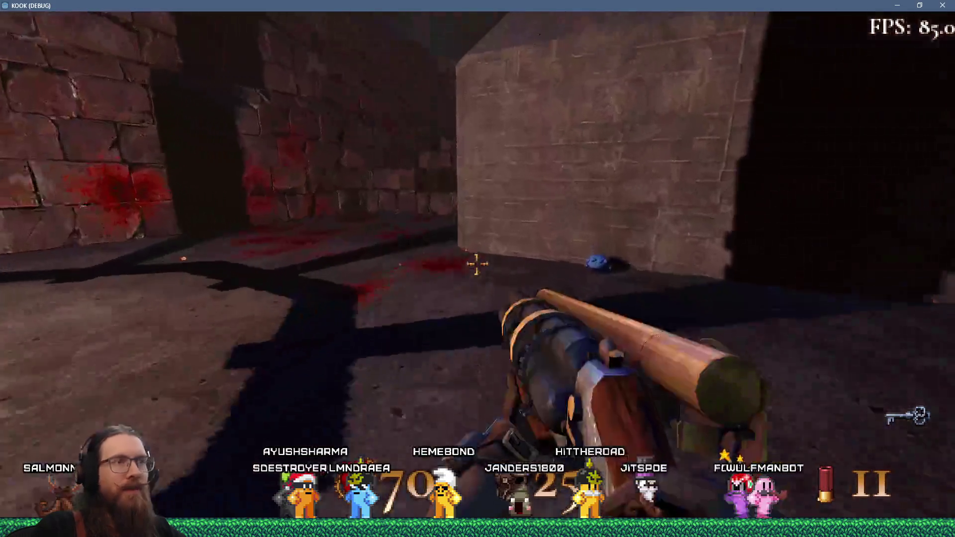
pyautogui.press('`')
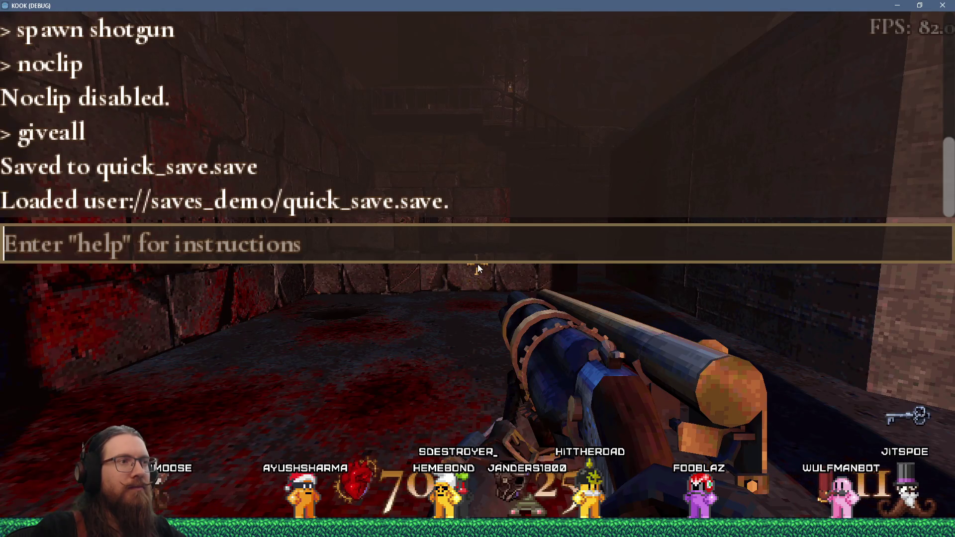
# Enable noclip from the console and fly through the walls along the cavern walkway toward the archway
pyautogui.write('qui')
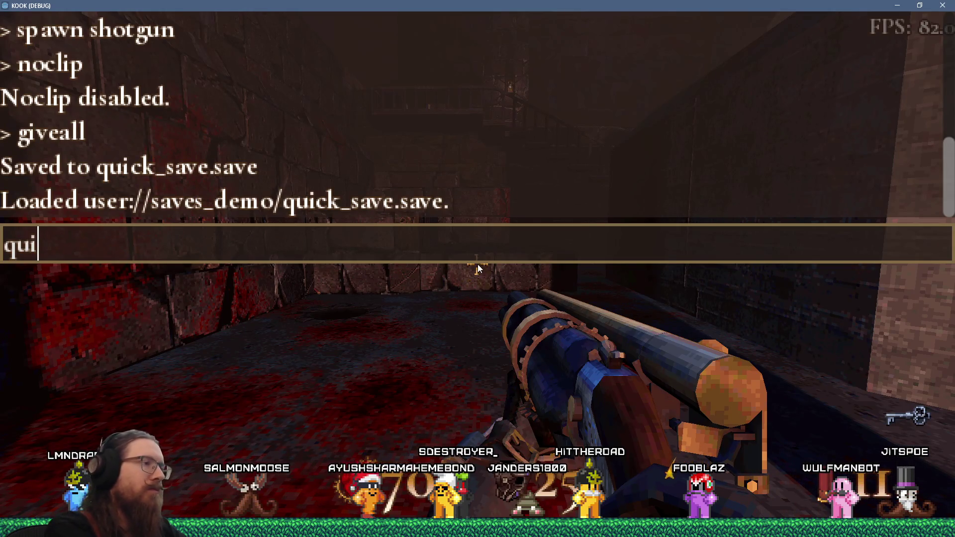
pyautogui.press('BackSpace')
pyautogui.press('BackSpace')
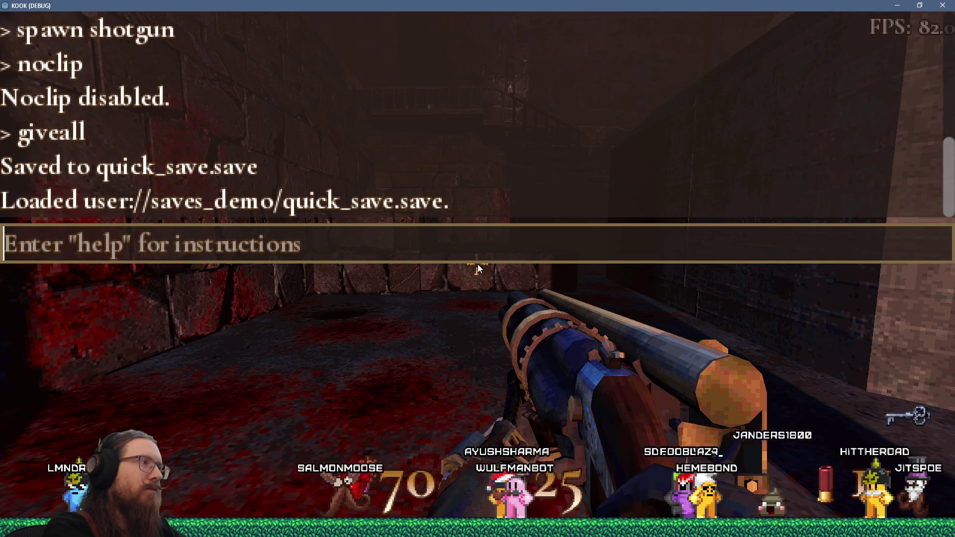
pyautogui.write('noclip')
pyautogui.press('Return')
pyautogui.press('`')
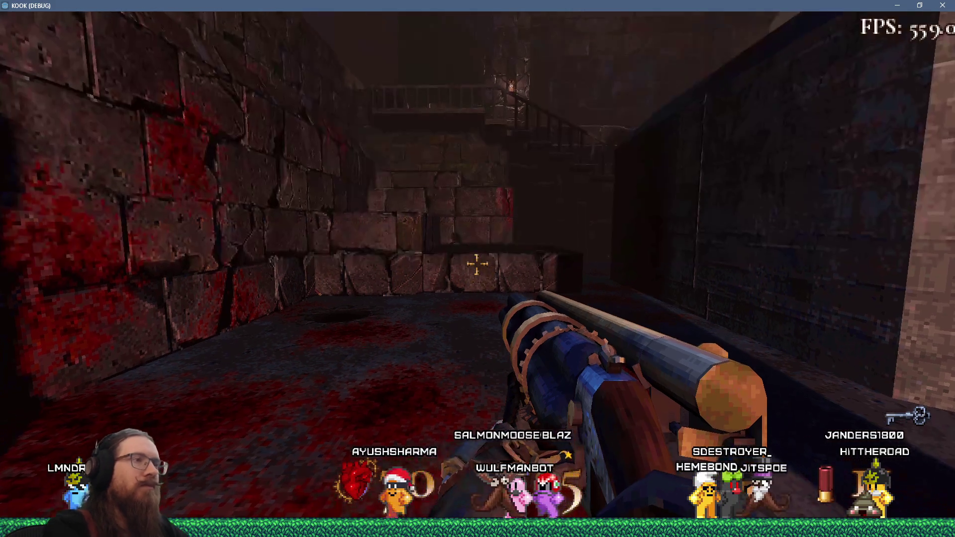
pyautogui.press('w')
pyautogui.press('w')
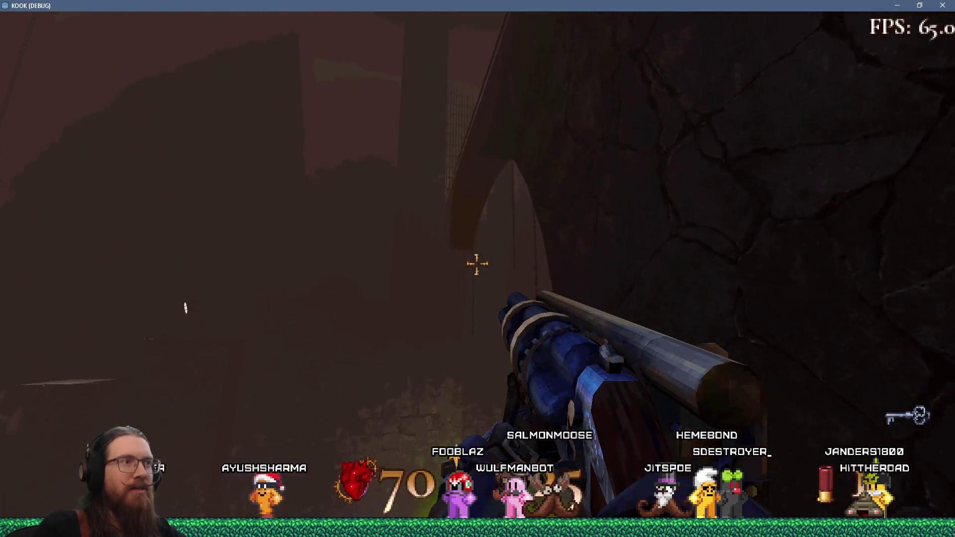
pyautogui.press('w')
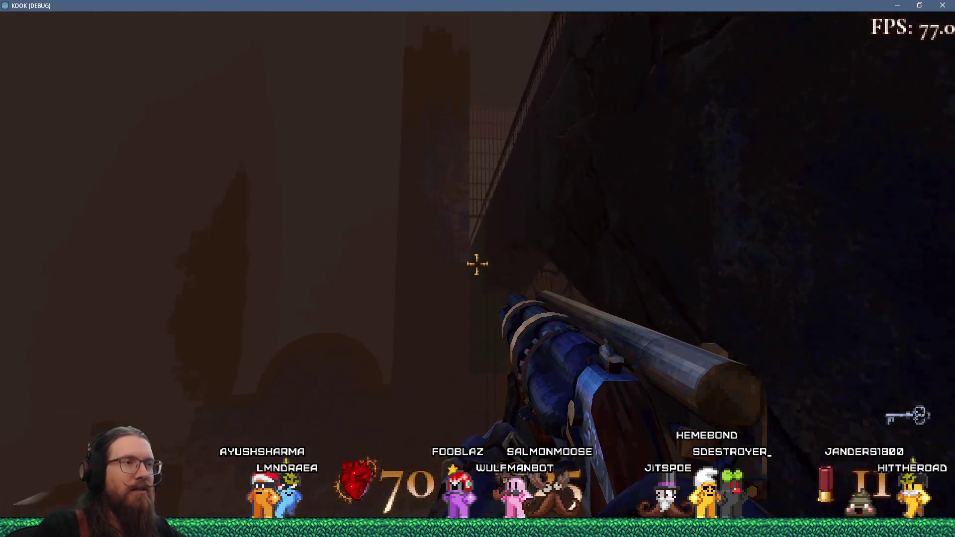
pyautogui.press('w')
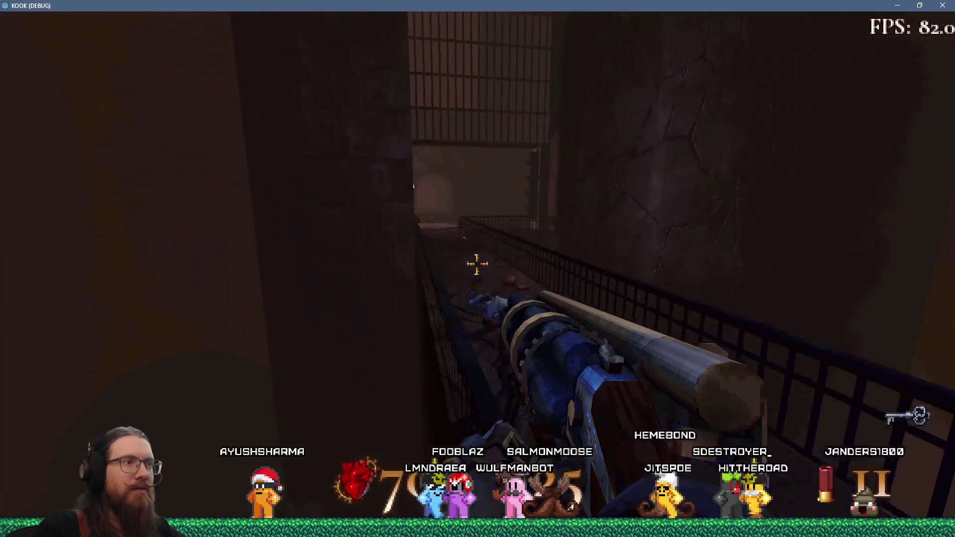
pyautogui.press('w')
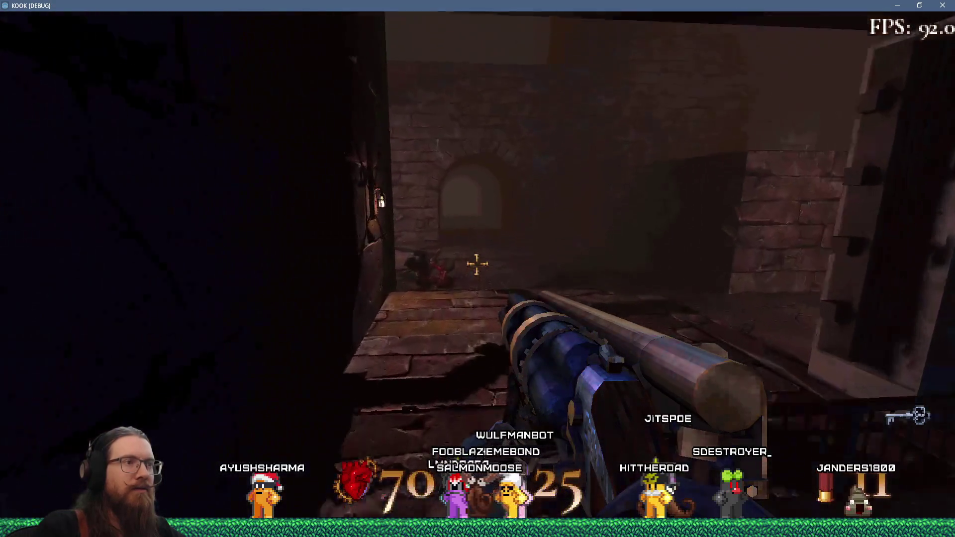
# Run noclip again to turn it off, then switch back to the Godot editor
pyautogui.press('`')
pyautogui.write('n')
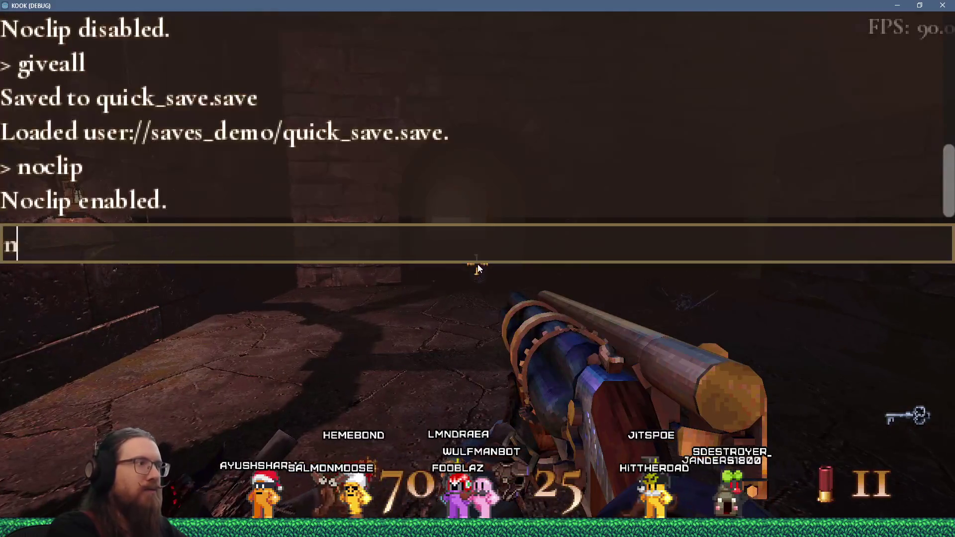
pyautogui.write('oclip')
pyautogui.press('Return')
pyautogui.press('`')
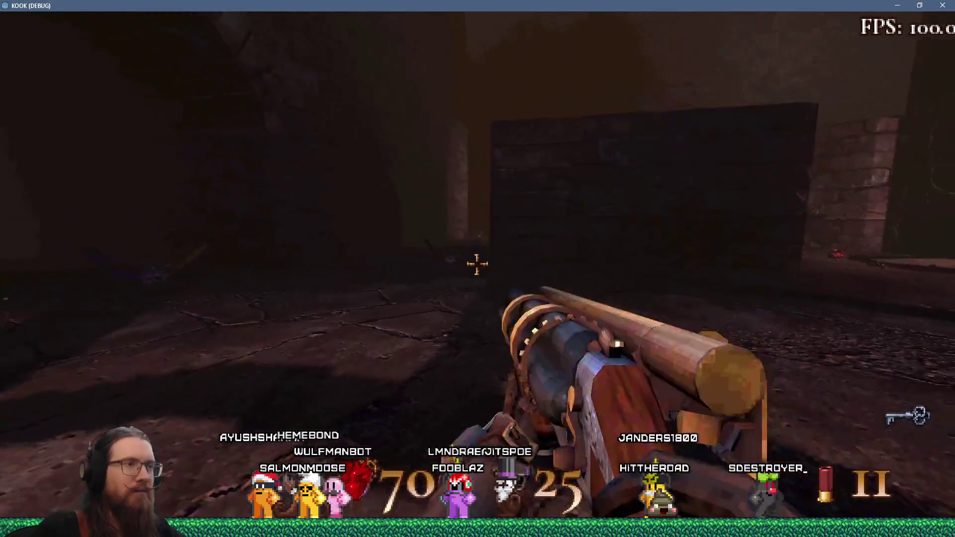
pyautogui.press('`')
pyautogui.write('summon smashmonster')
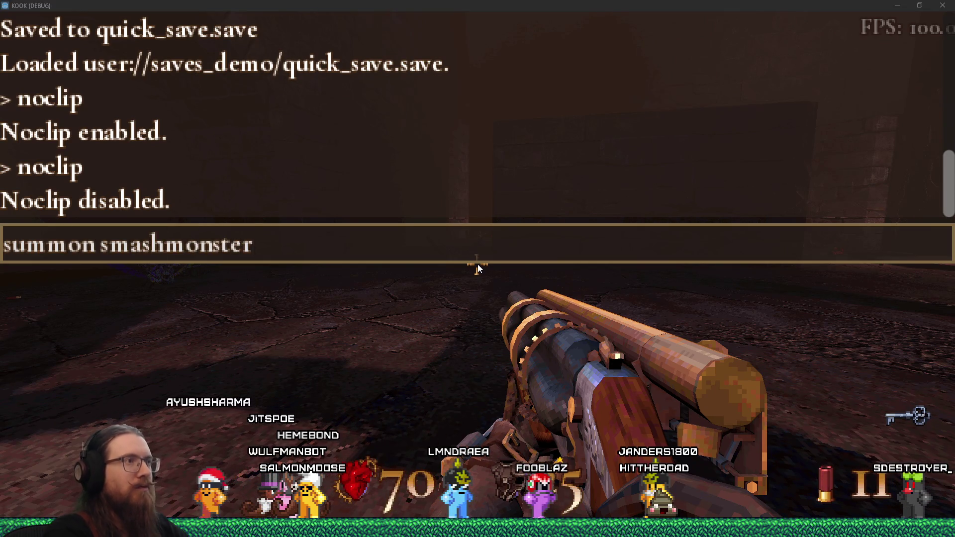
pyautogui.hotkey('alt', 'Tab')
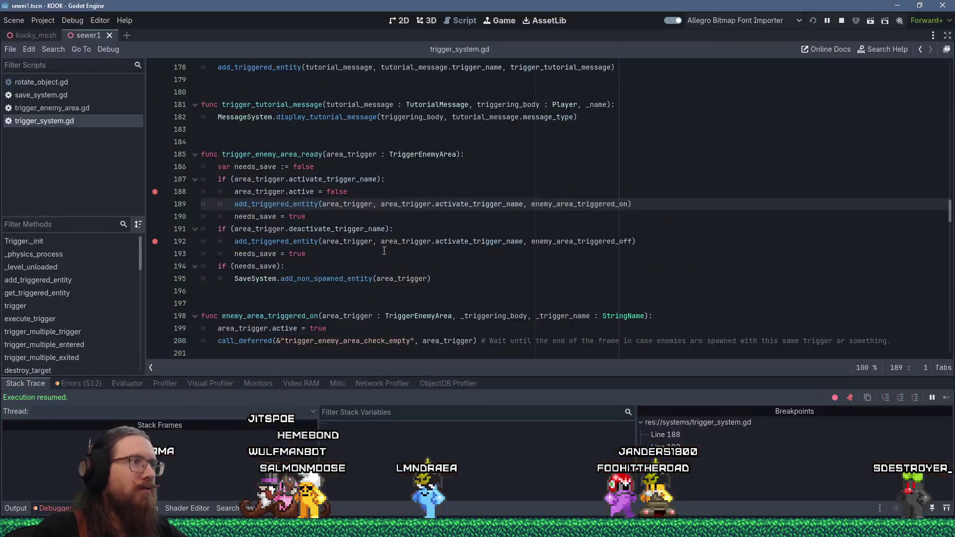
# Add a breakpoint on line 214's num_enemies_inside decrement in trigger_system.gd, then return to the game
pyautogui.scroll(-3, 321, 271)
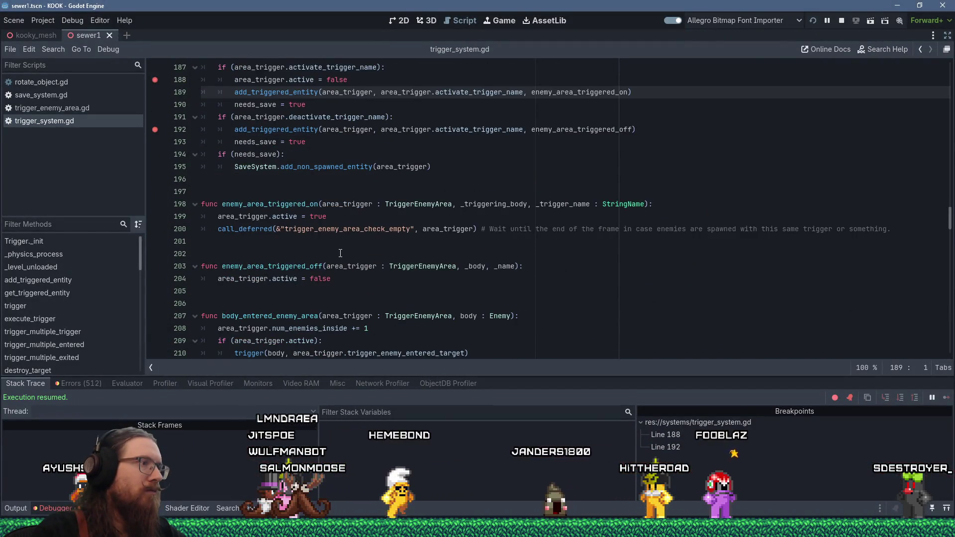
pyautogui.scroll(-3, 340, 253)
pyautogui.click(302, 291)
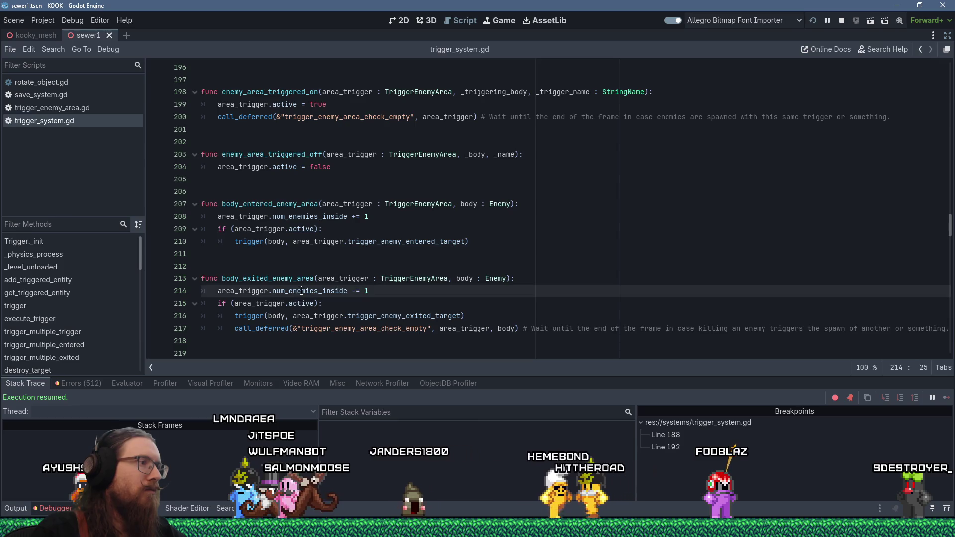
pyautogui.hotkey('alt', 'Tab')
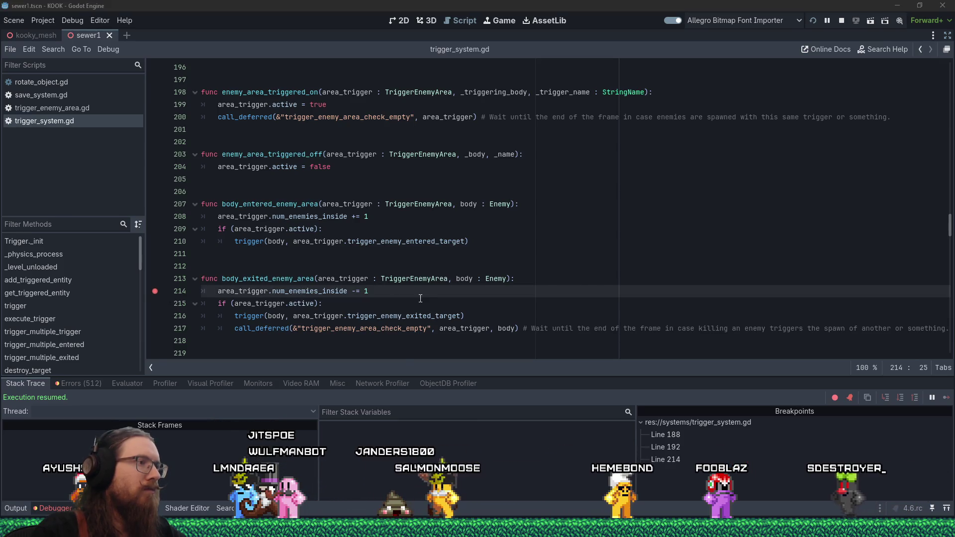
pyautogui.press('Return')
pyautogui.press('`')
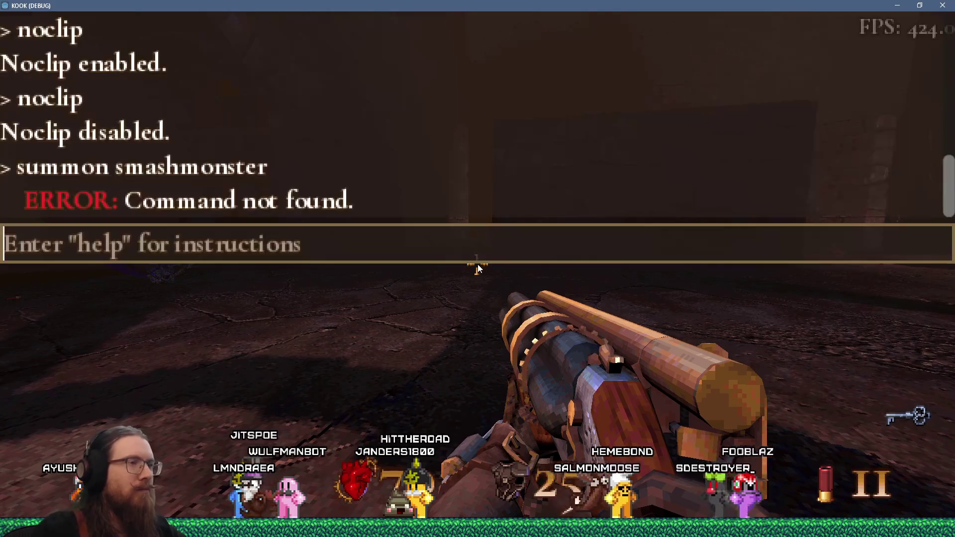
# Enter 'spawn smashmonster' in the console in place of the failed summon command
pyautogui.press('`')
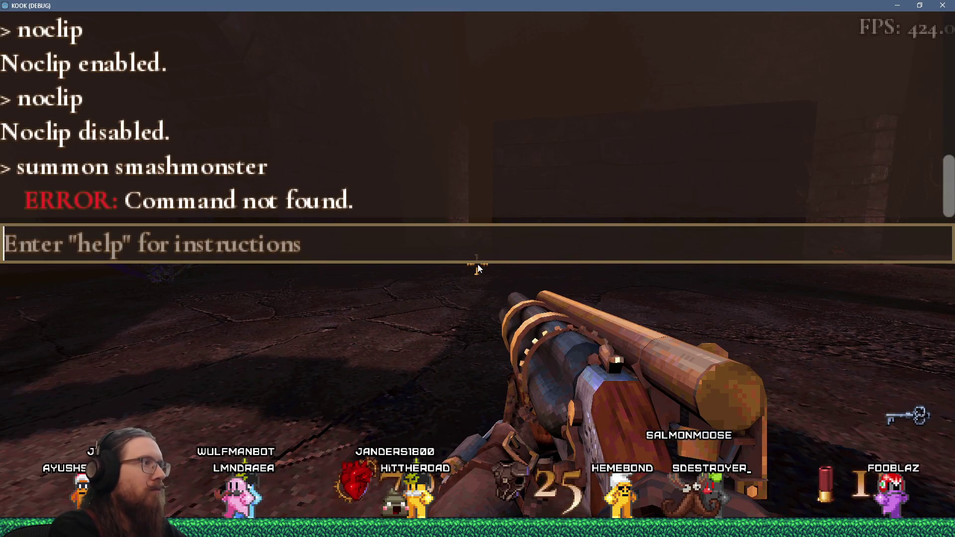
pyautogui.write('summ')
pyautogui.press('BackSpace')
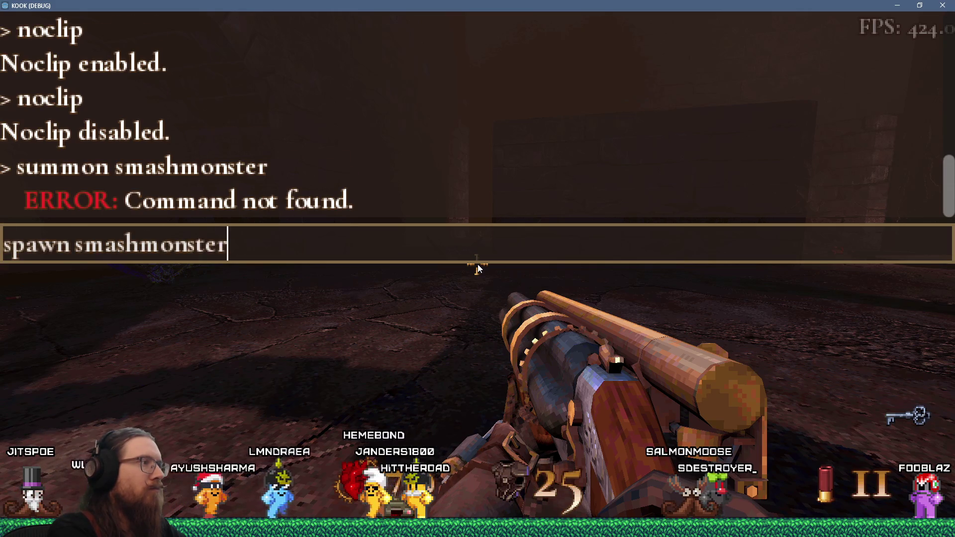
pyautogui.press('Return')
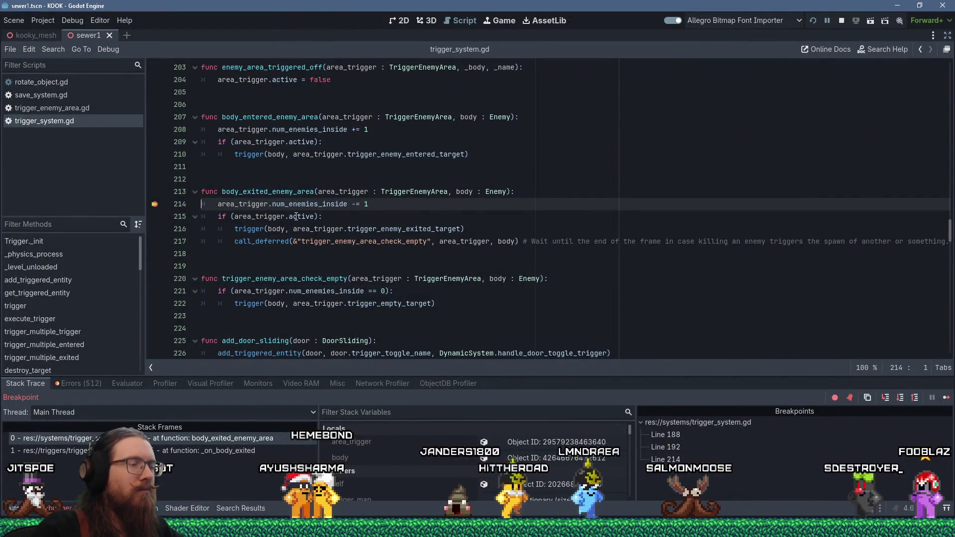
# Step over from line 214 to line 216 in the debugger, then resume the game
pyautogui.press('F10')
pyautogui.press('F10')
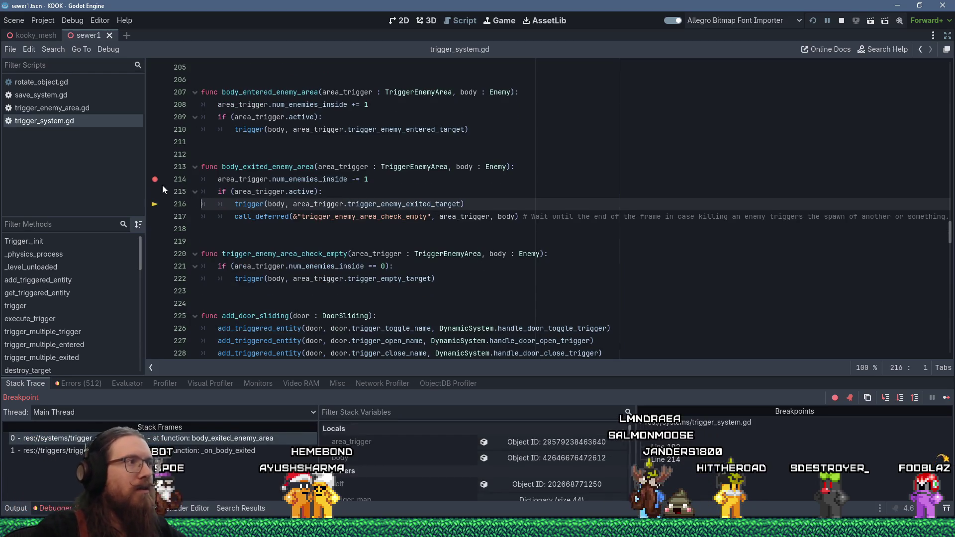
pyautogui.press('F12')
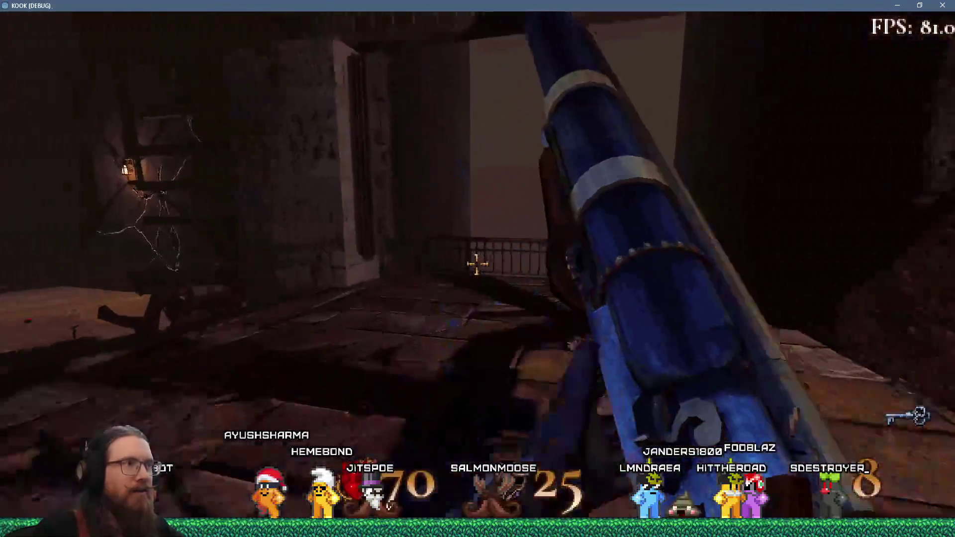
# Walk from the archway room across the railed bridges and up the stairs through lantern-lit rooms into the cavern
pyautogui.scroll(-1, 478, 263)
pyautogui.press('w')
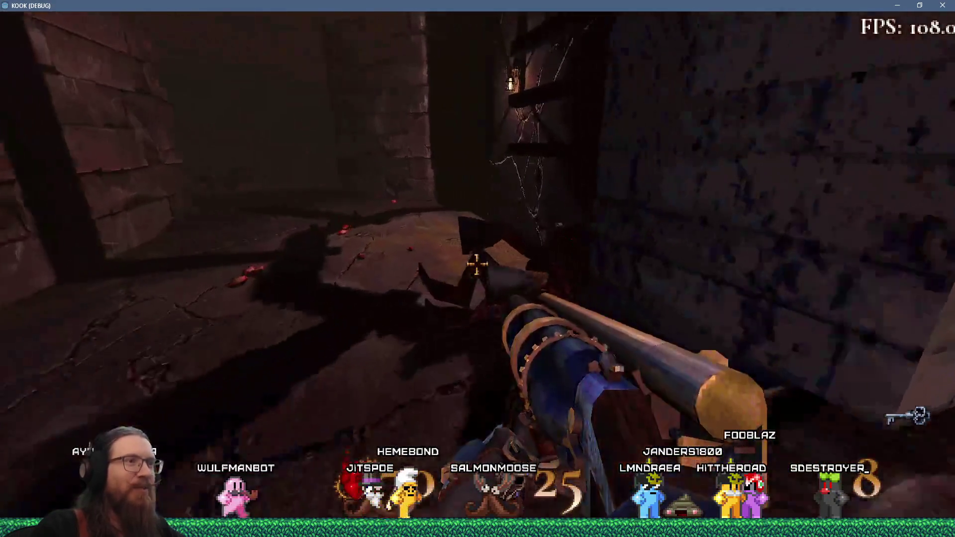
pyautogui.press('w')
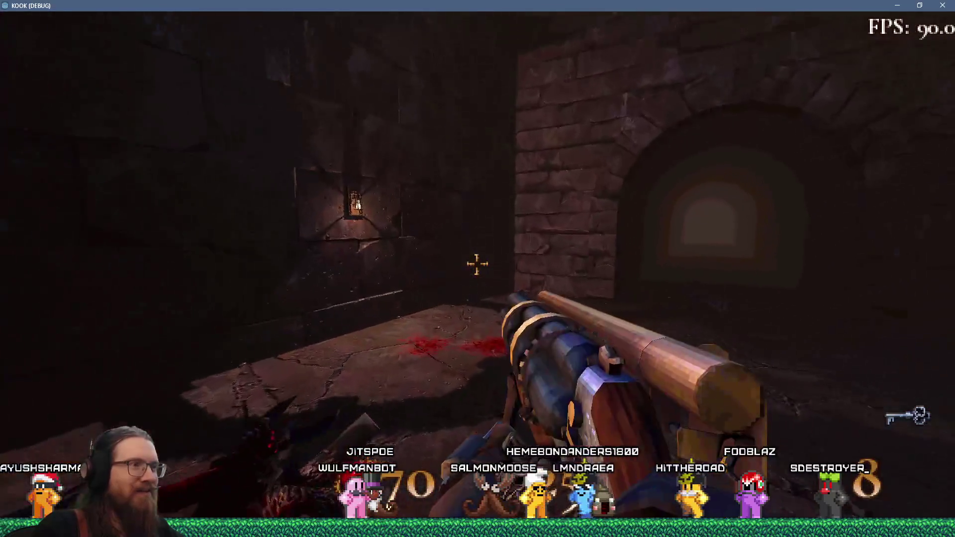
pyautogui.press('w')
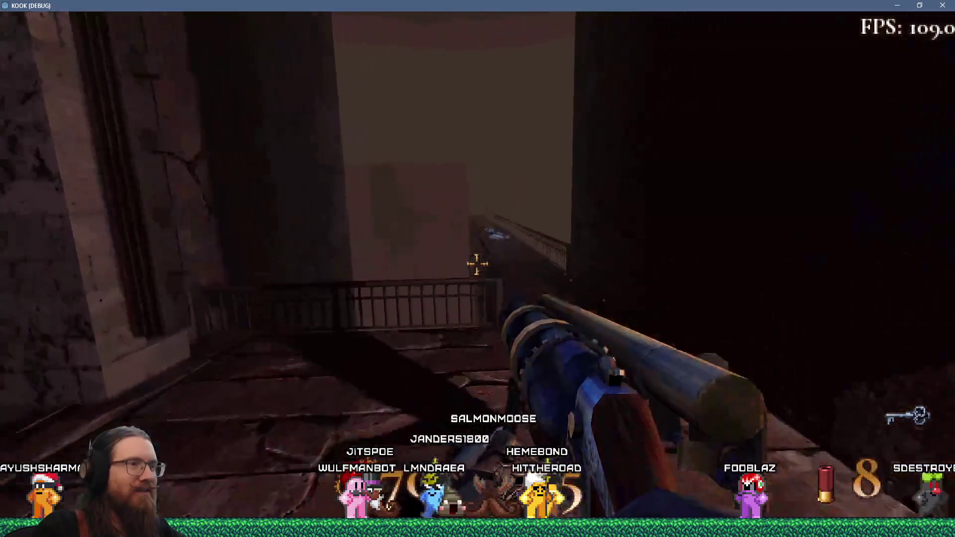
pyautogui.press('w')
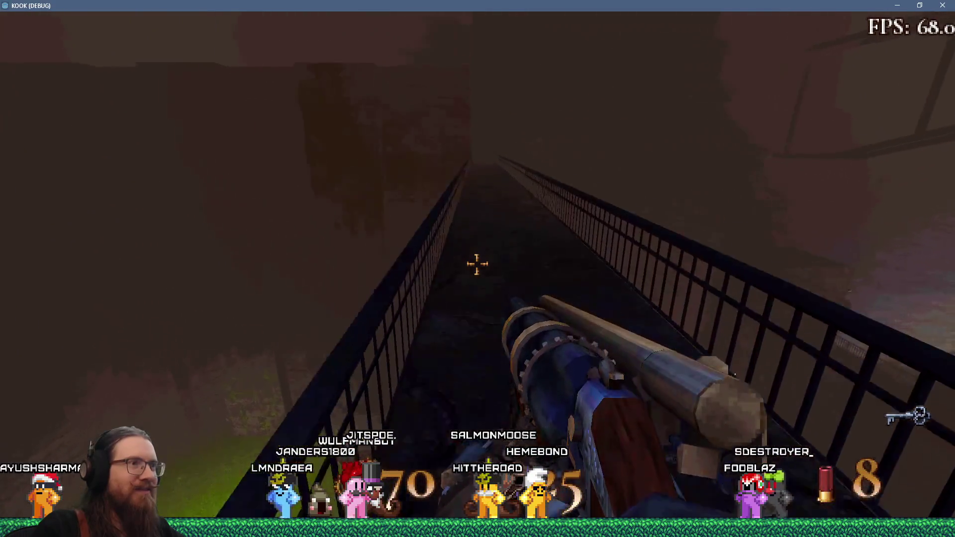
pyautogui.press('w')
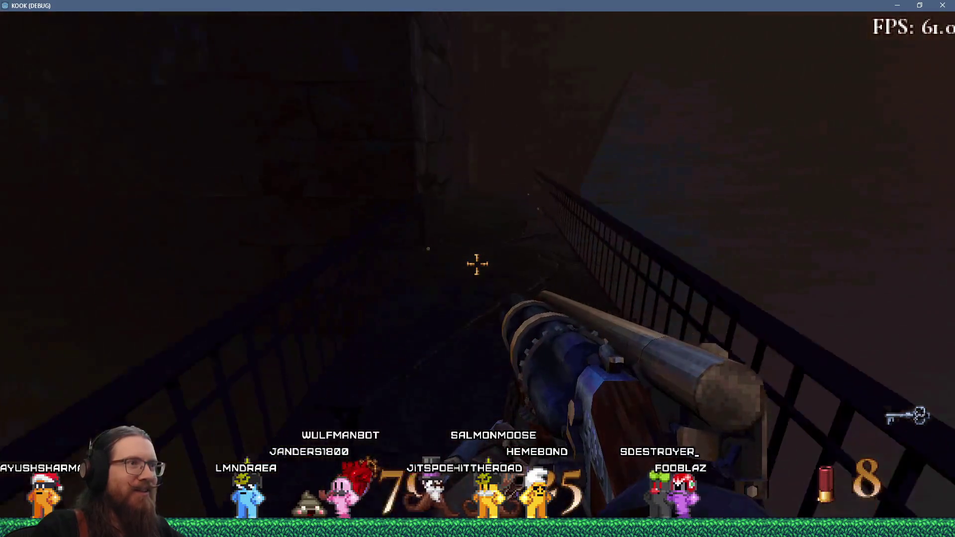
pyautogui.press('w')
pyautogui.press('w')
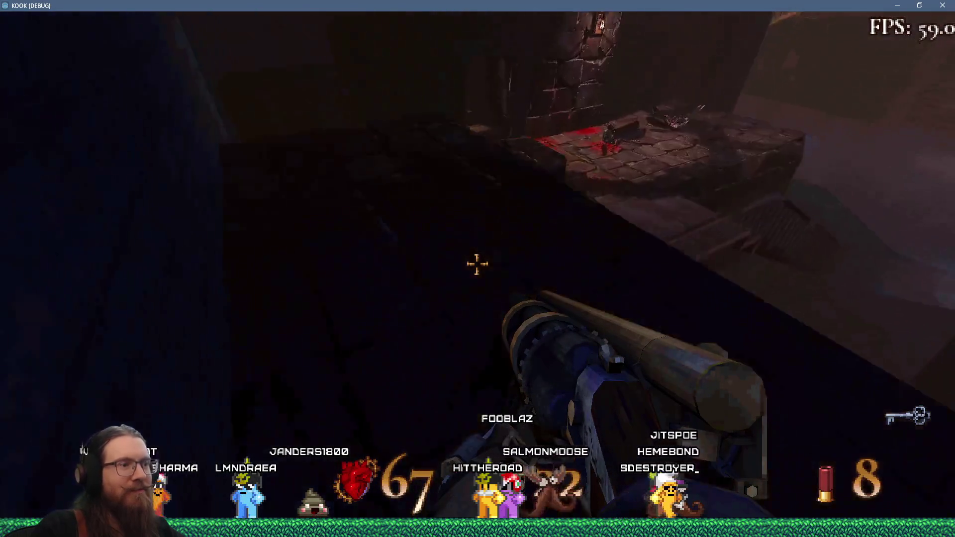
pyautogui.press('w')
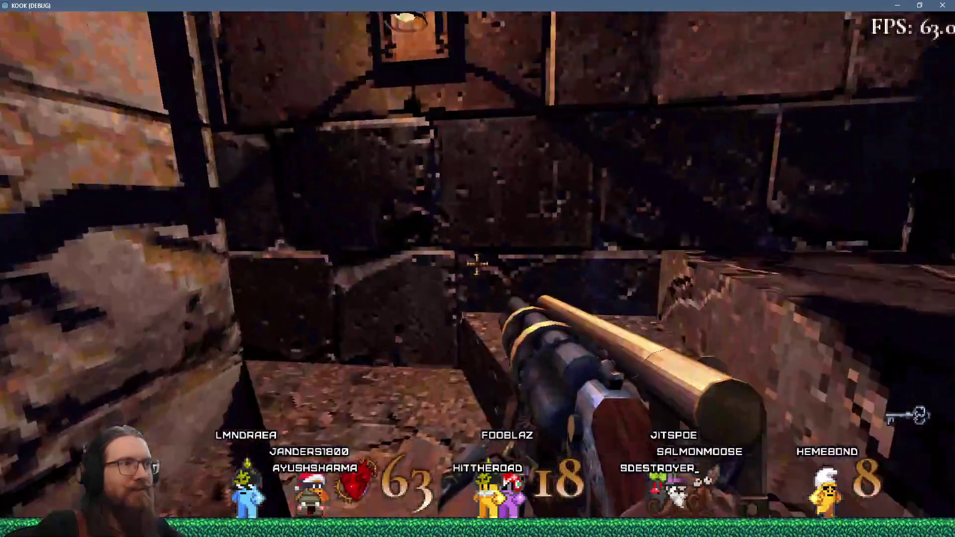
pyautogui.press('w')
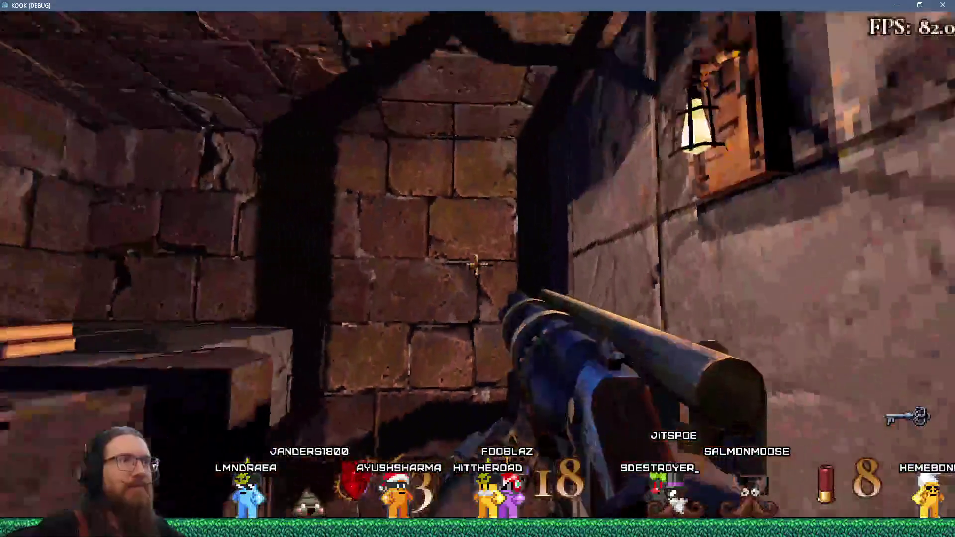
pyautogui.press('w')
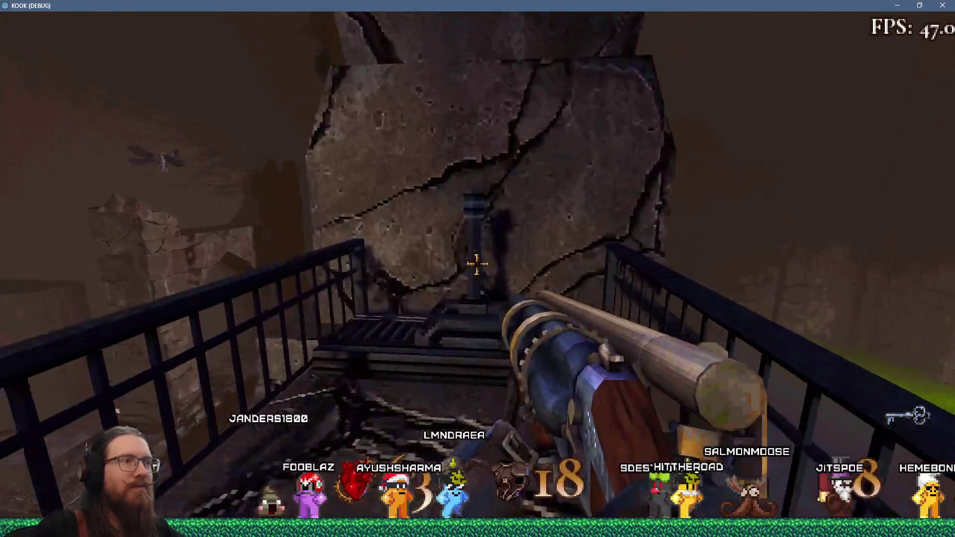
pyautogui.press('w')
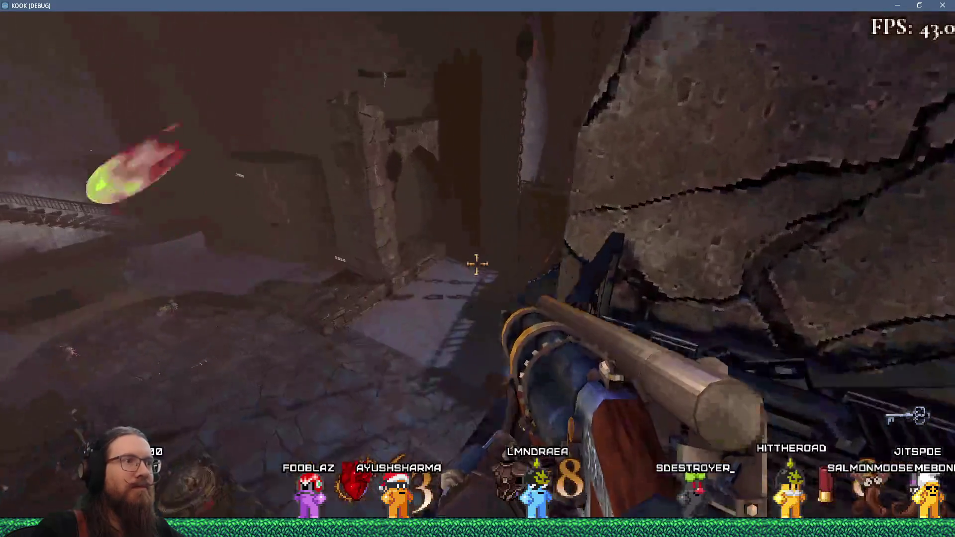
pyautogui.press('w')
pyautogui.press('w')
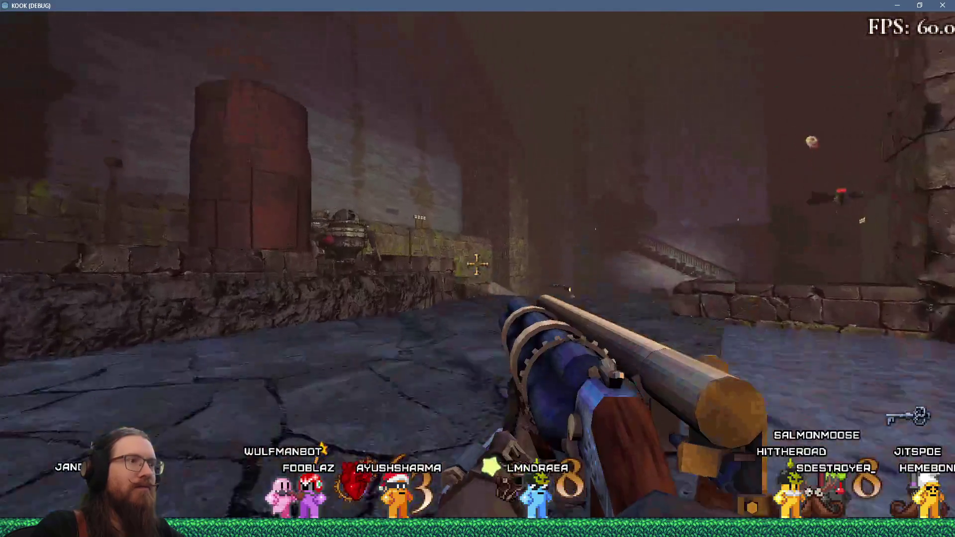
# Shoot the hovering robots until the shotgun runs dry, backing away to reload
pyautogui.click(477, 263)
pyautogui.click(477, 264)
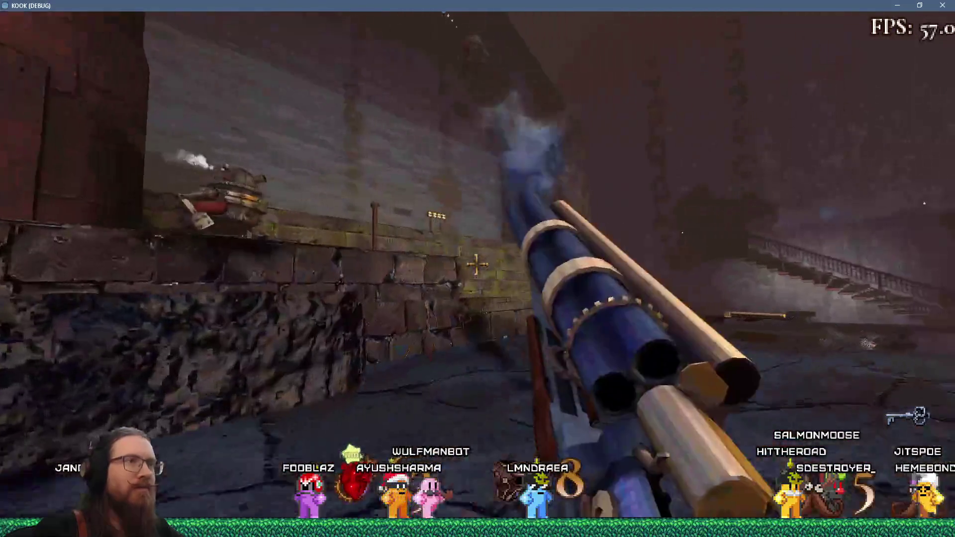
pyautogui.press('w')
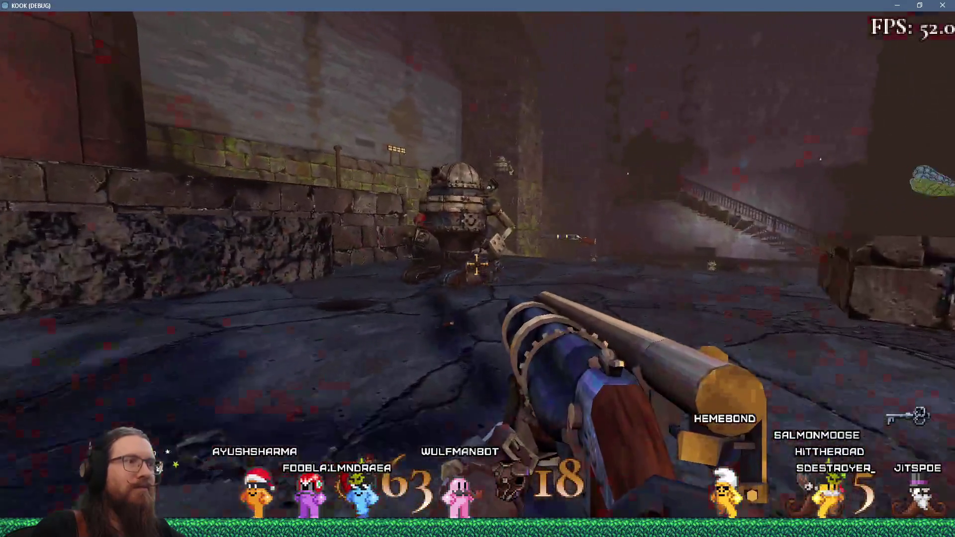
pyautogui.click(477, 264)
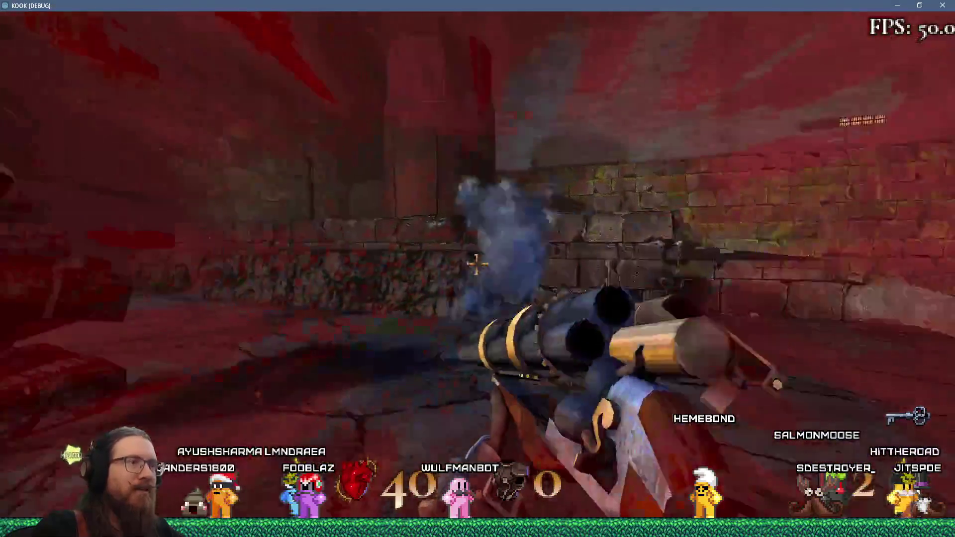
pyautogui.press('s')
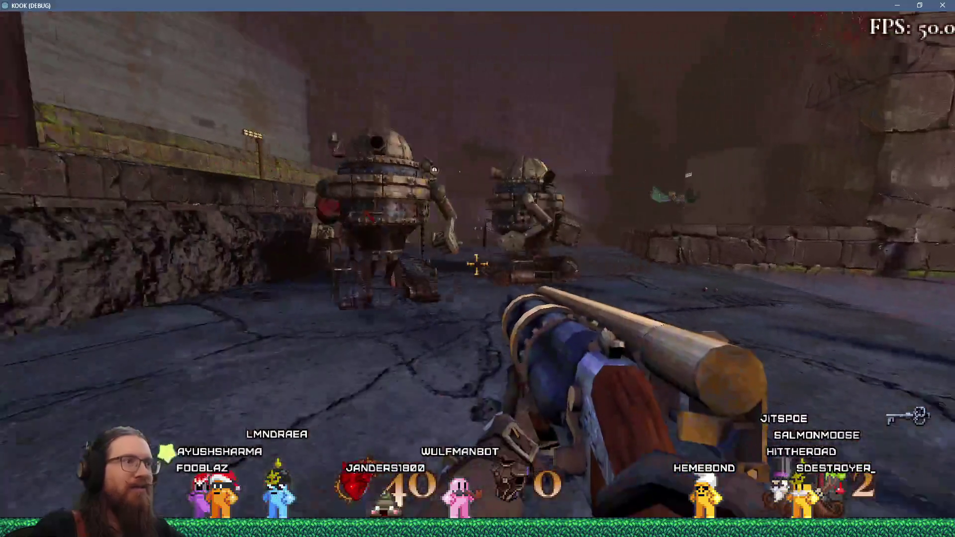
pyautogui.click(477, 264)
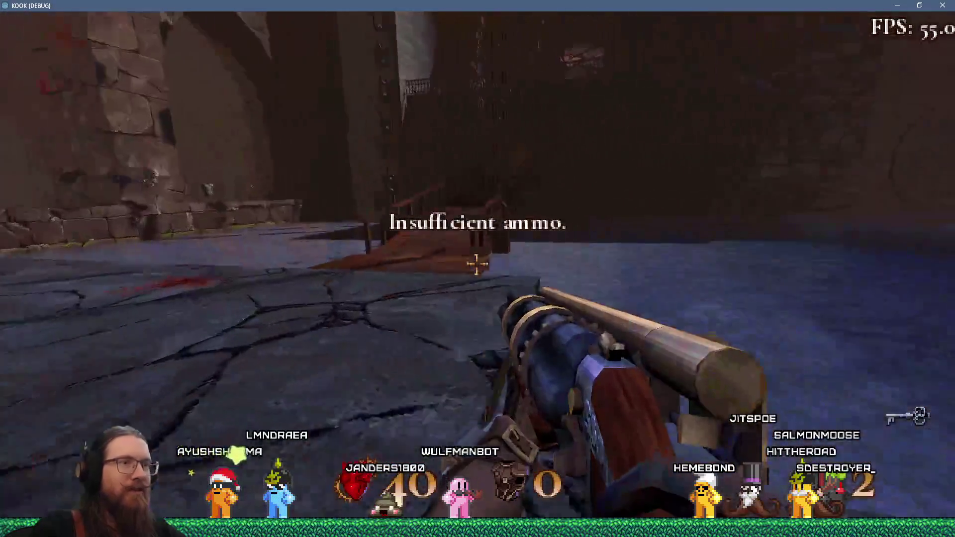
# Collect the Shotgun Shells and ammo by the stone wall, then switch to the Super Shotgun
pyautogui.press('w')
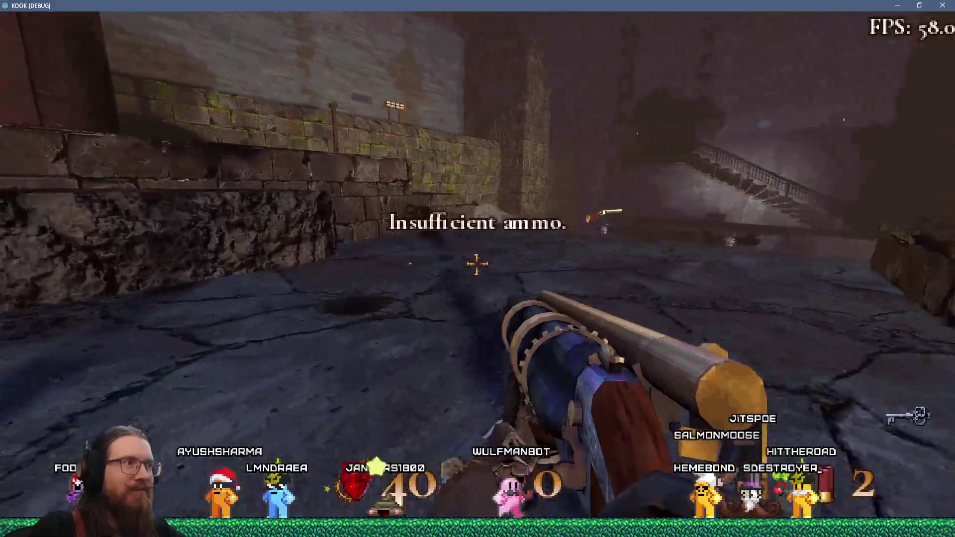
pyautogui.press('w')
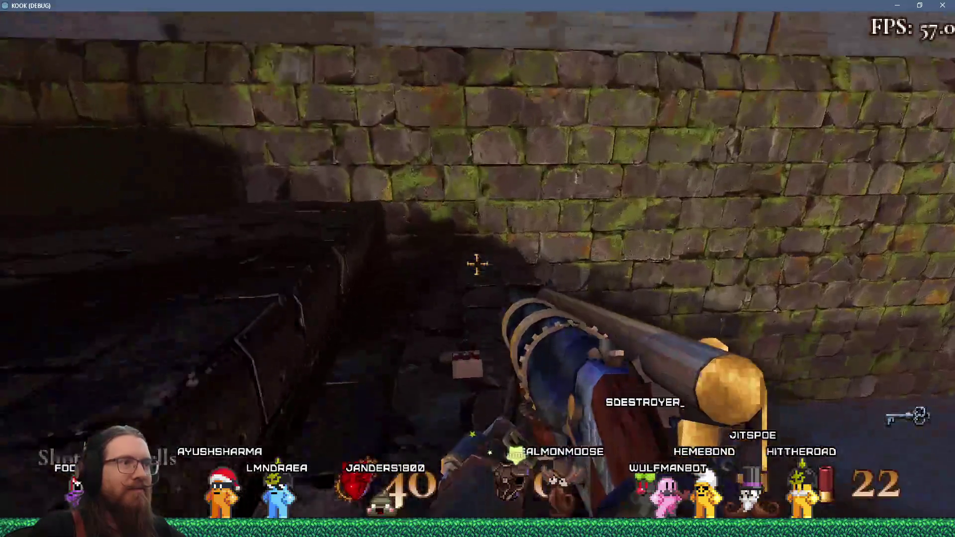
pyautogui.press('w')
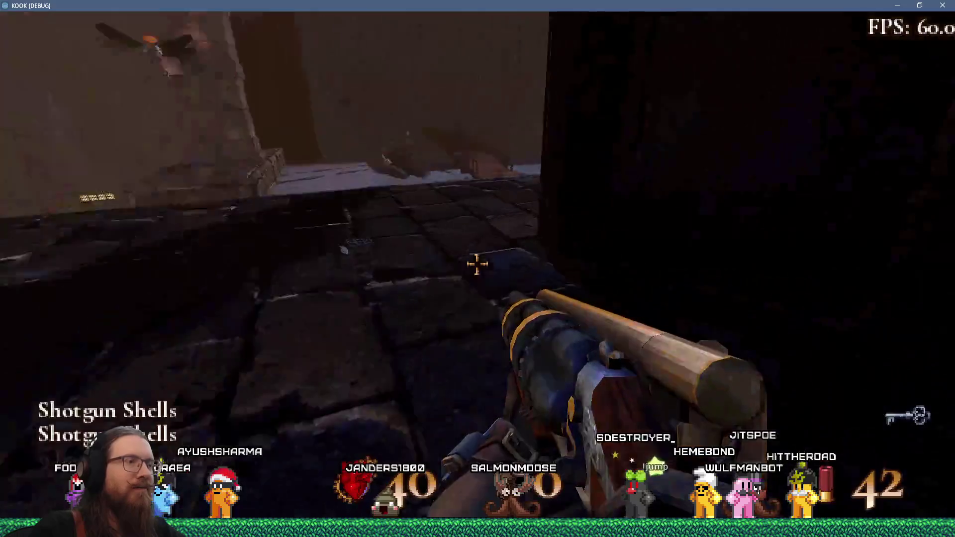
pyautogui.press('w')
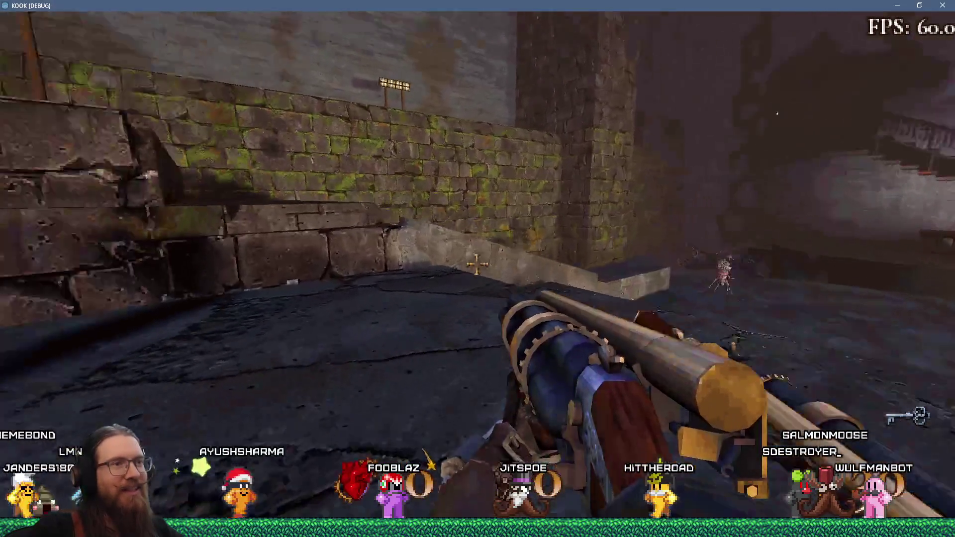
pyautogui.press('2')
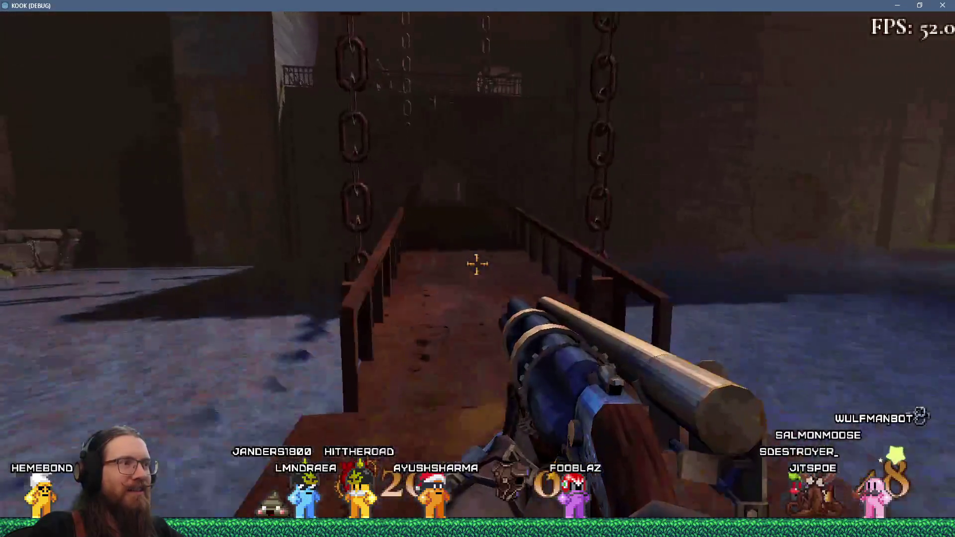
# Move onto the courtyard ledge, shoot the enemy, and blast its corpse into gore
pyautogui.press('w')
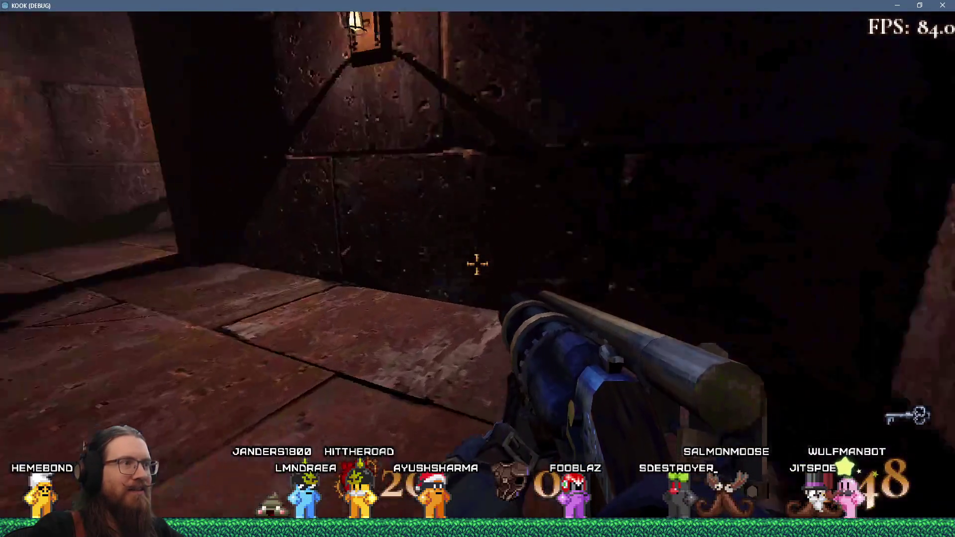
pyautogui.press('w')
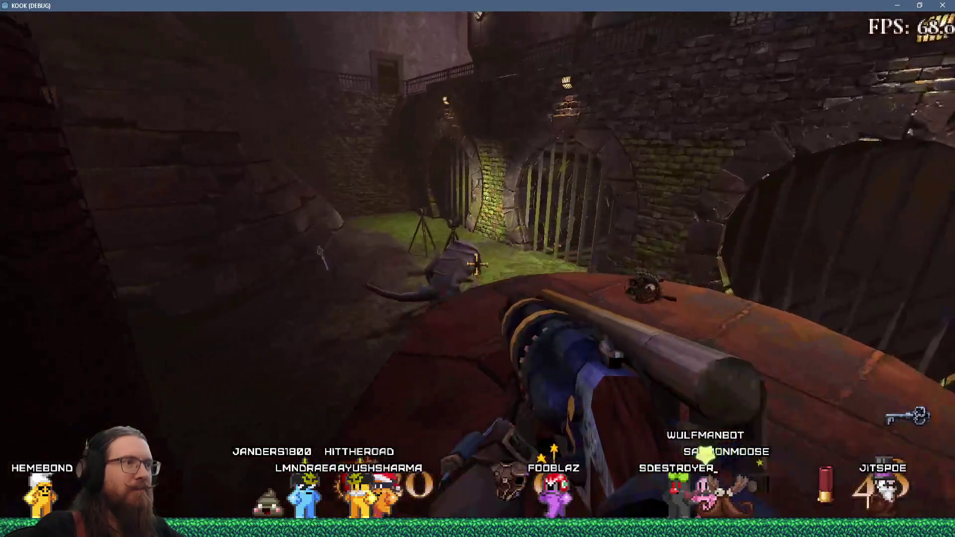
pyautogui.click(477, 263)
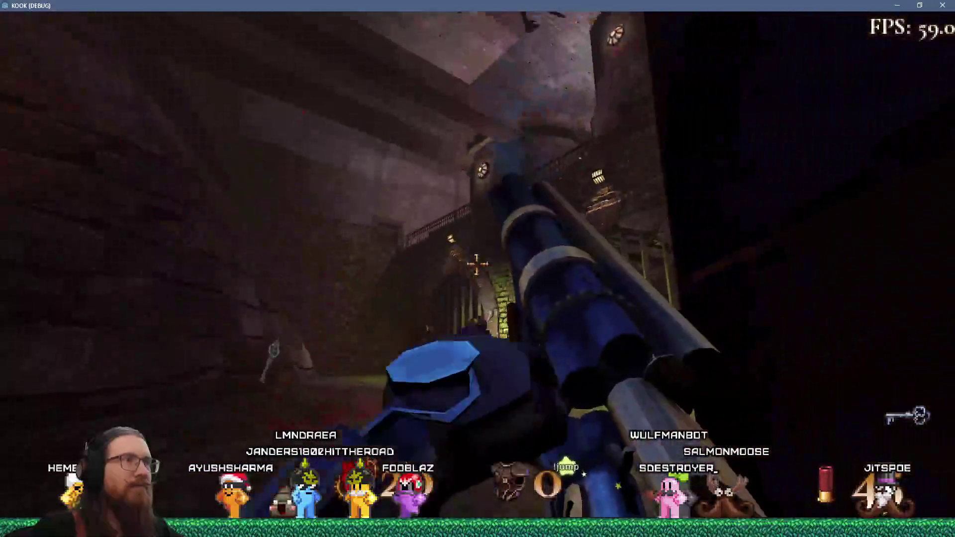
pyautogui.press('w')
pyautogui.press('2')
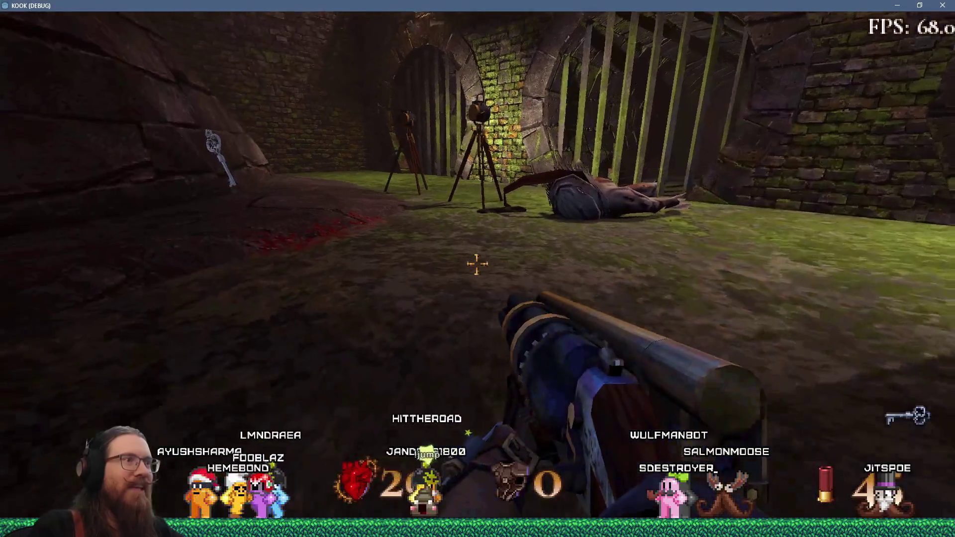
pyautogui.click(477, 263)
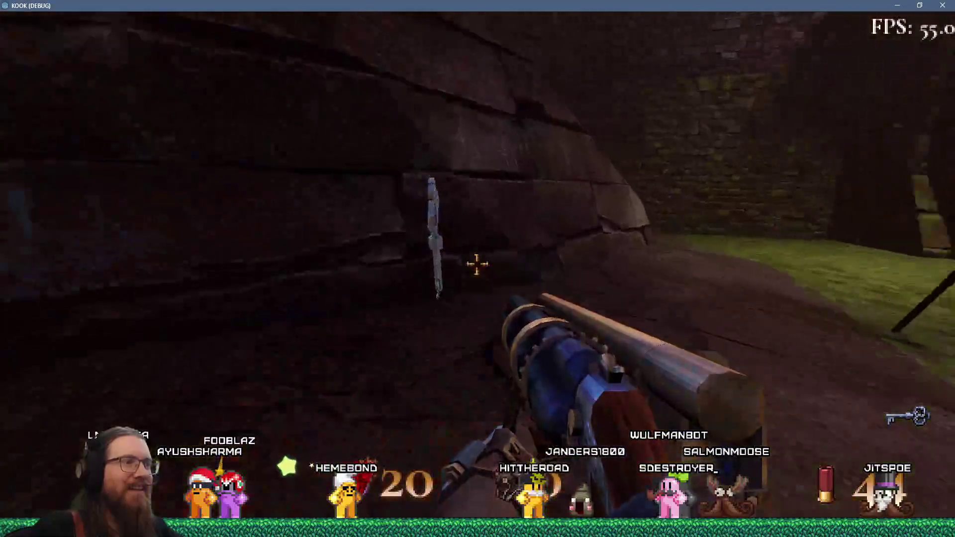
# Walk past the tripods through the dark tunnel into the mossy barred sewer room and open the console
pyautogui.press('w')
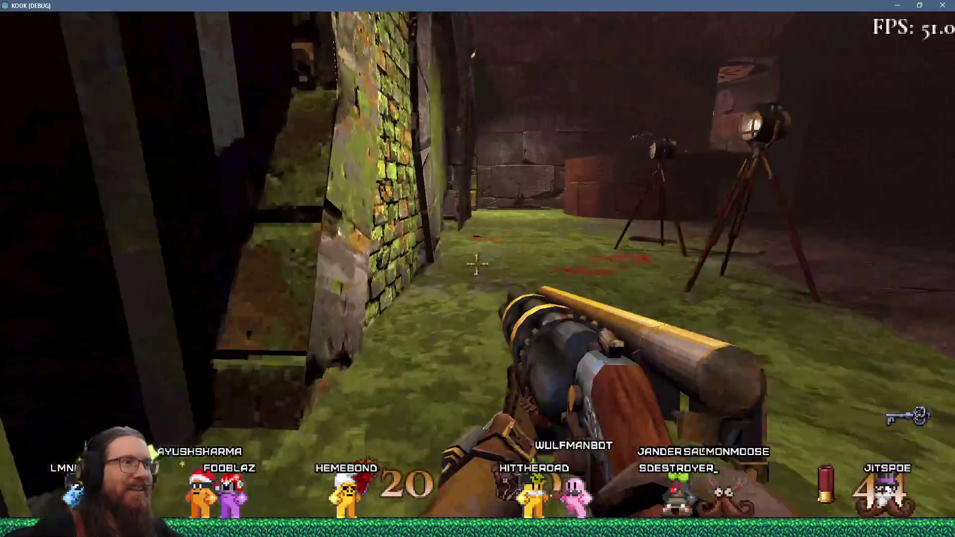
pyautogui.press('w')
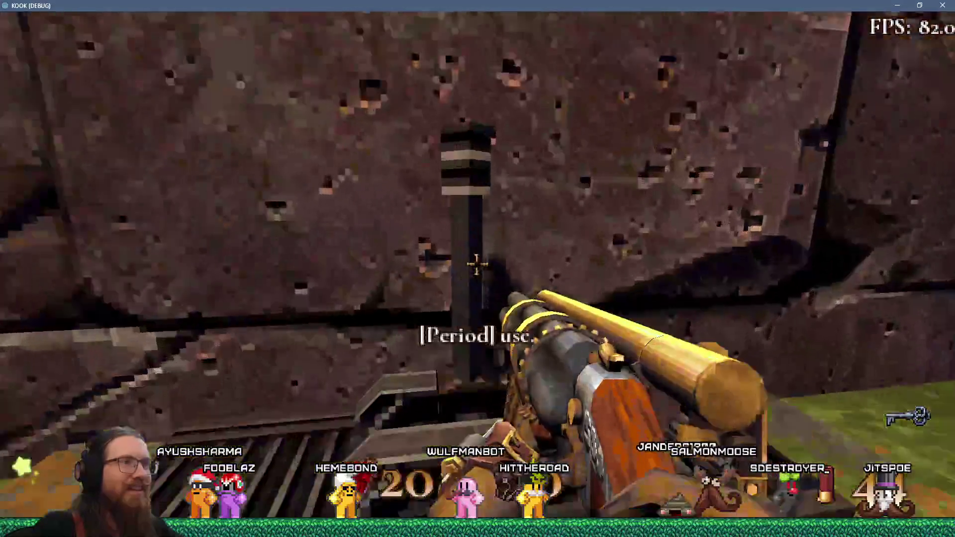
pyautogui.press('w')
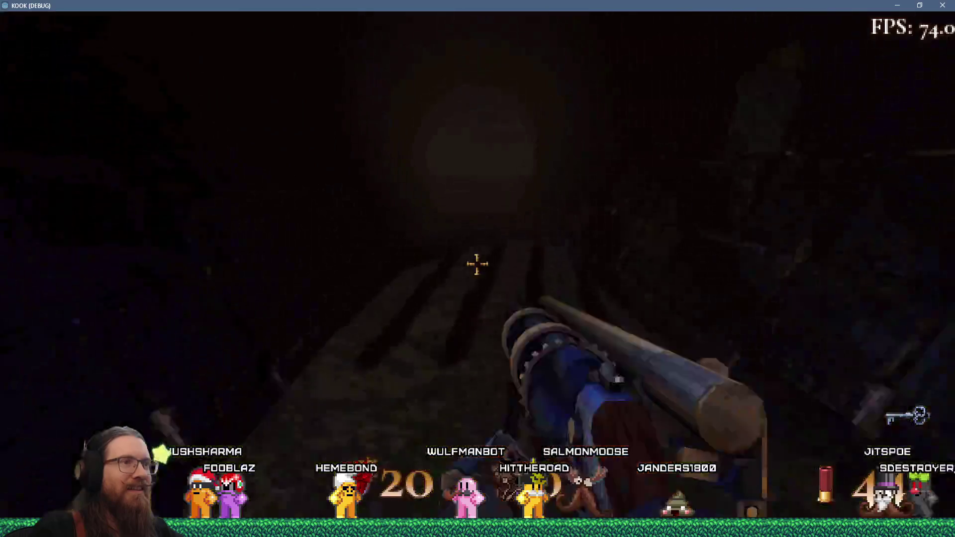
pyautogui.press('w')
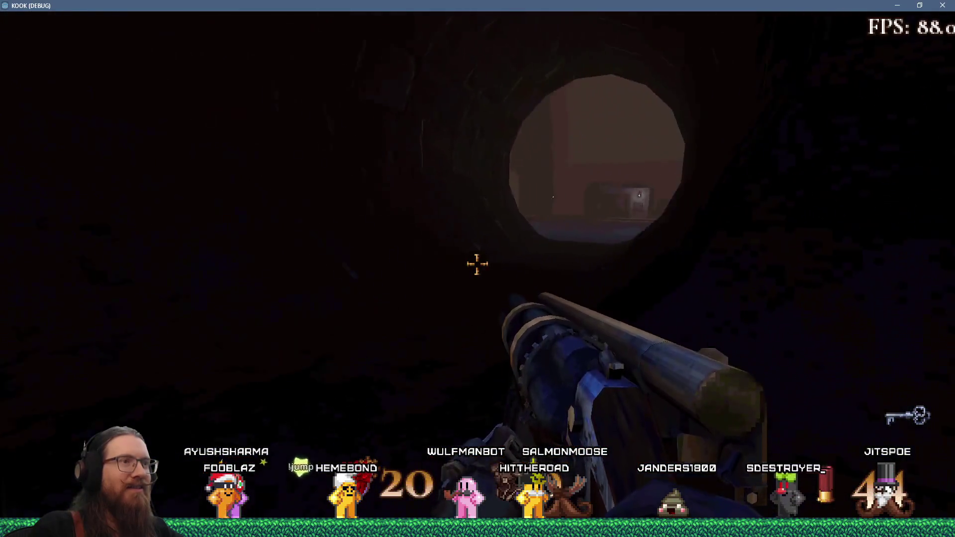
pyautogui.press('w')
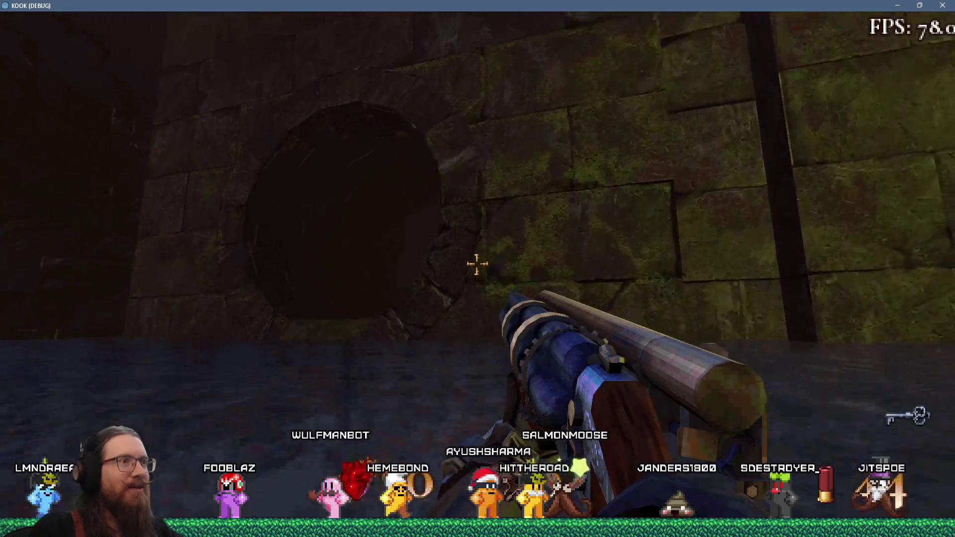
pyautogui.press('w')
pyautogui.press('w')
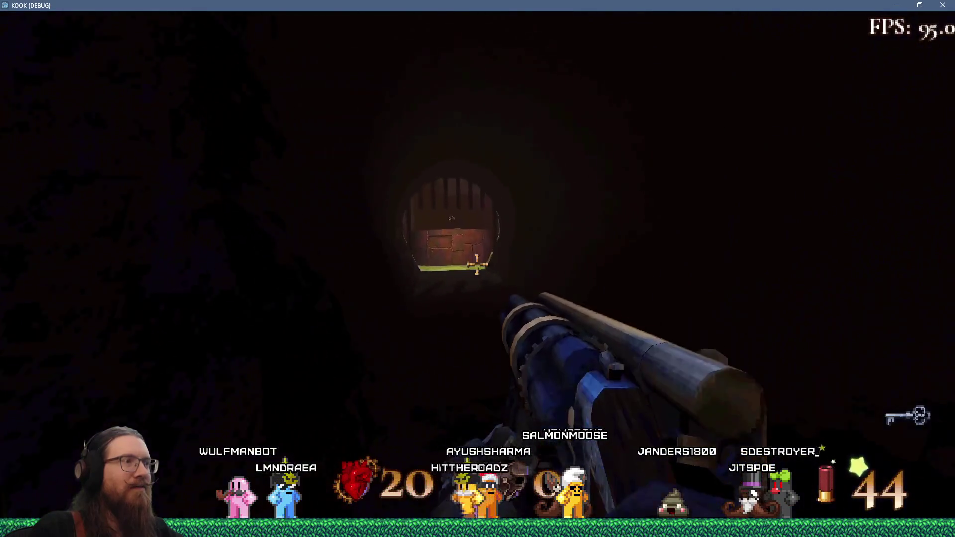
pyautogui.press('w')
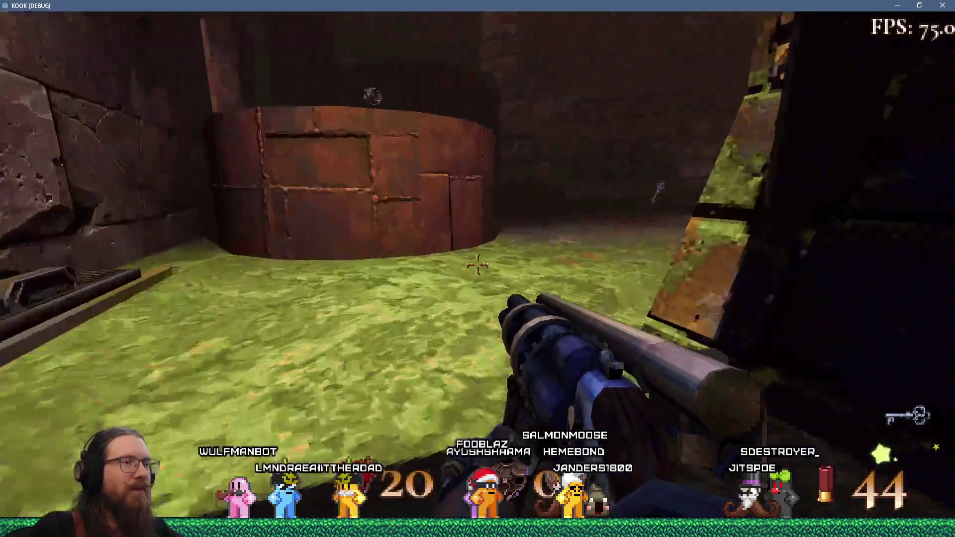
pyautogui.press('`')
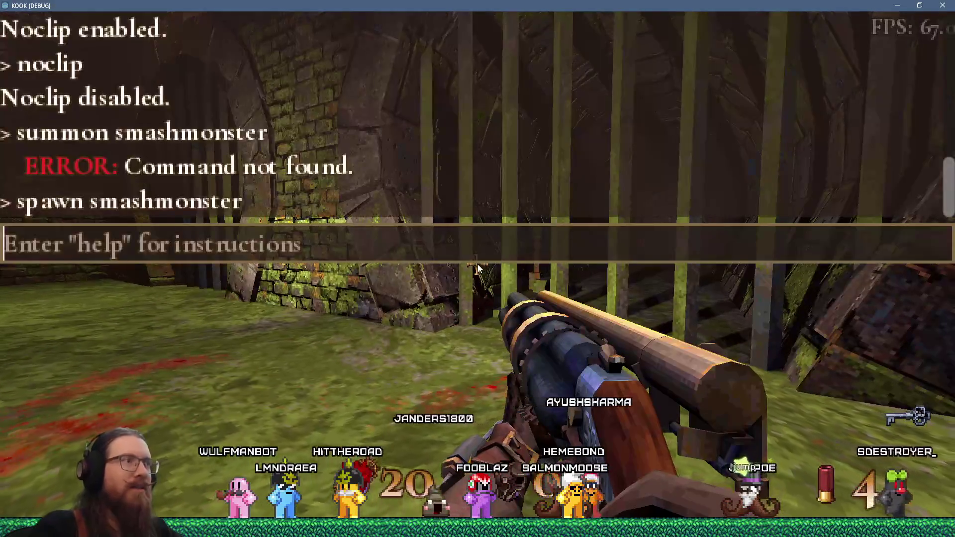
pyautogui.write('noclip')
# Enable noclip, fly through the barred wall, then run noclip again to toggle it
pyautogui.press('Return')
pyautogui.press('w')
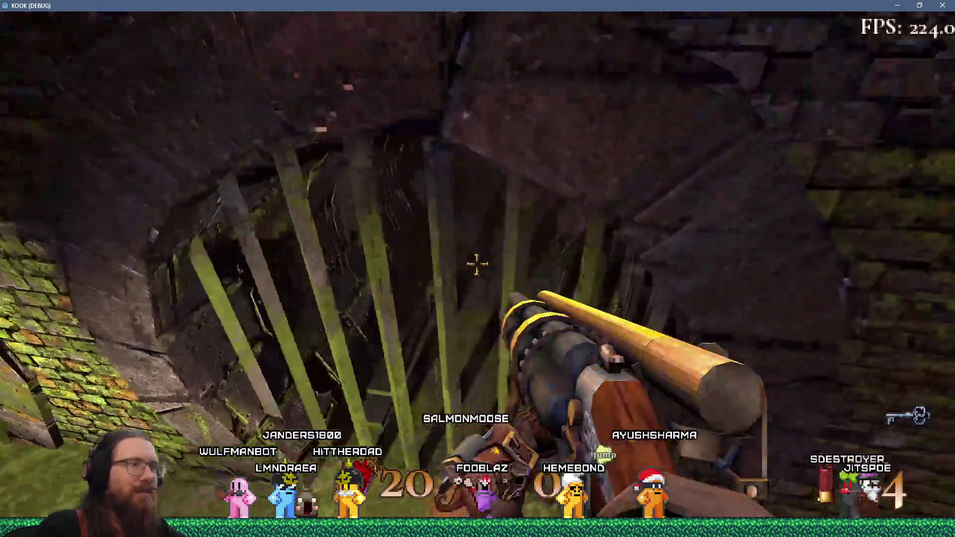
pyautogui.press('`')
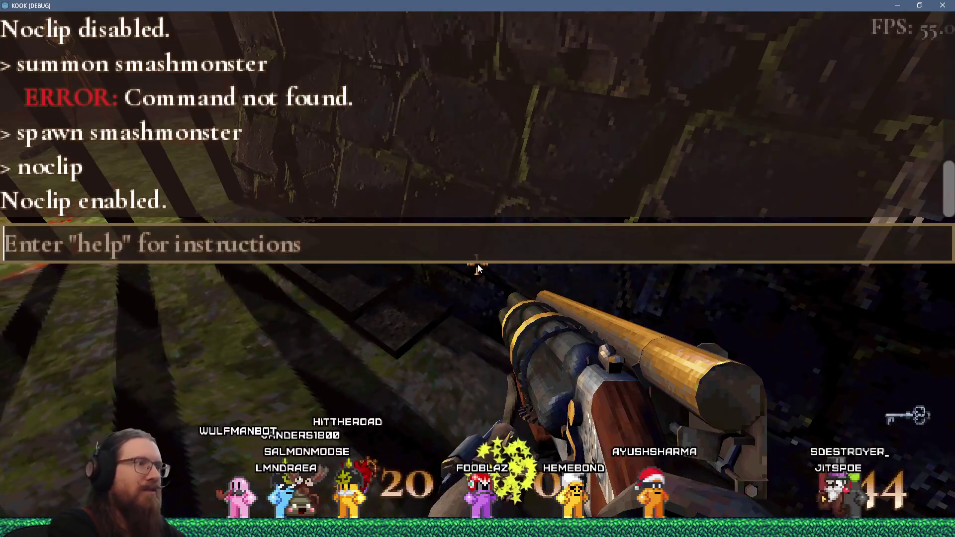
pyautogui.write('noclip')
pyautogui.press('Return')
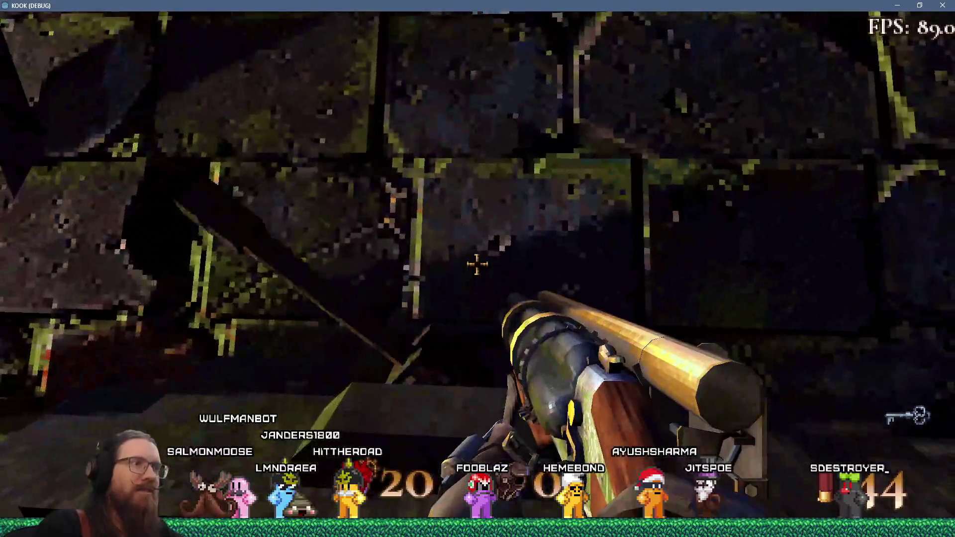
# Move back past the bars into the sewer tunnel, facing the mossy wall
pyautogui.press('w')
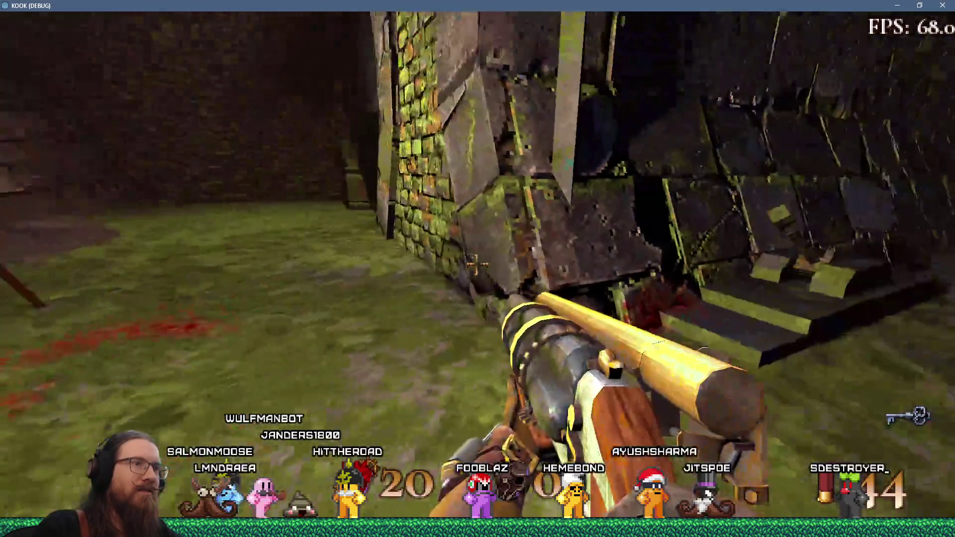
pyautogui.press('w')
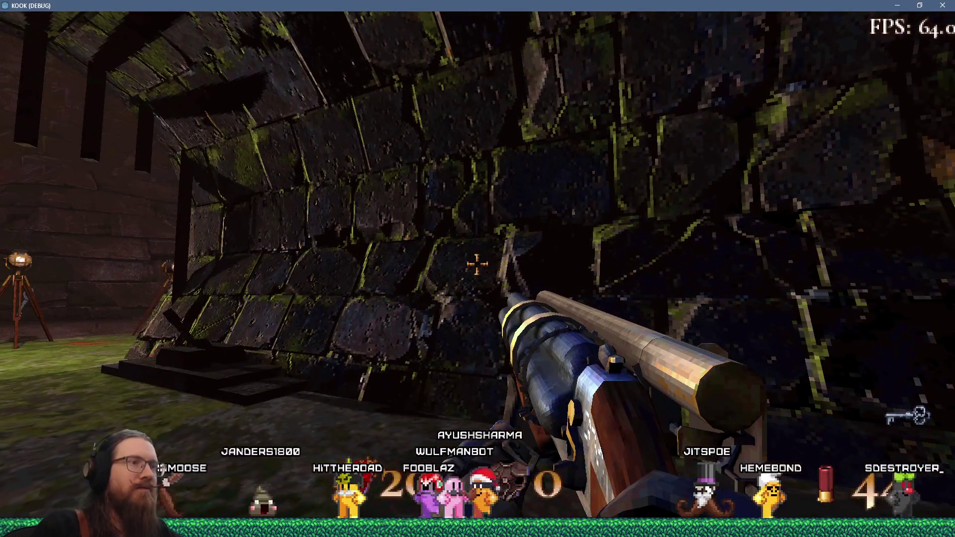
pyautogui.press('w')
pyautogui.press('w')
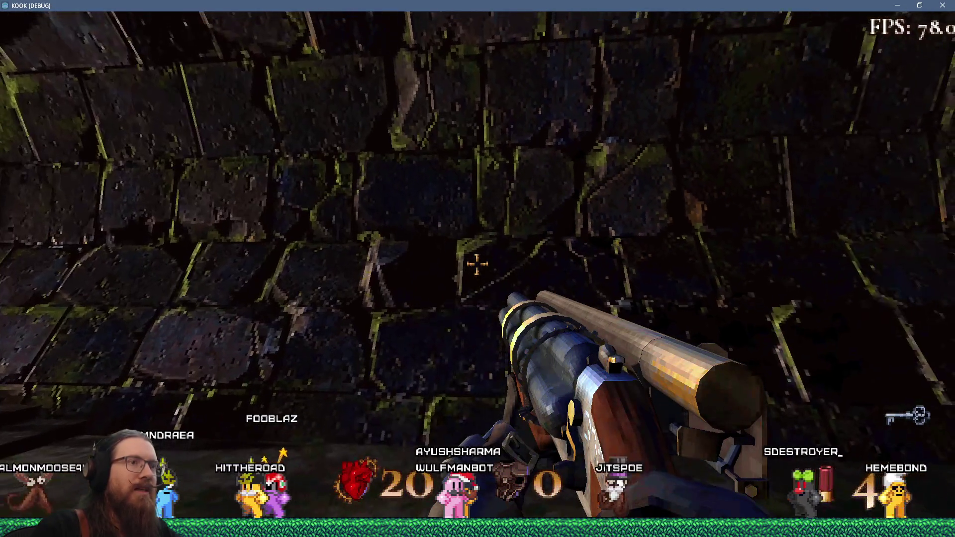
pyautogui.press('w')
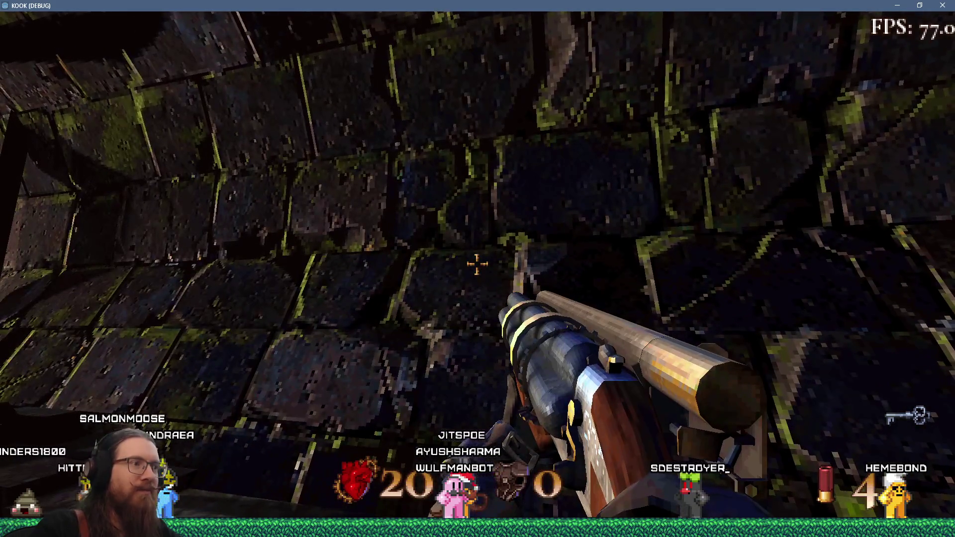
# Look around the mossy courtyard, then go through the barred archway into the mossy tunnel
pyautogui.press('w')
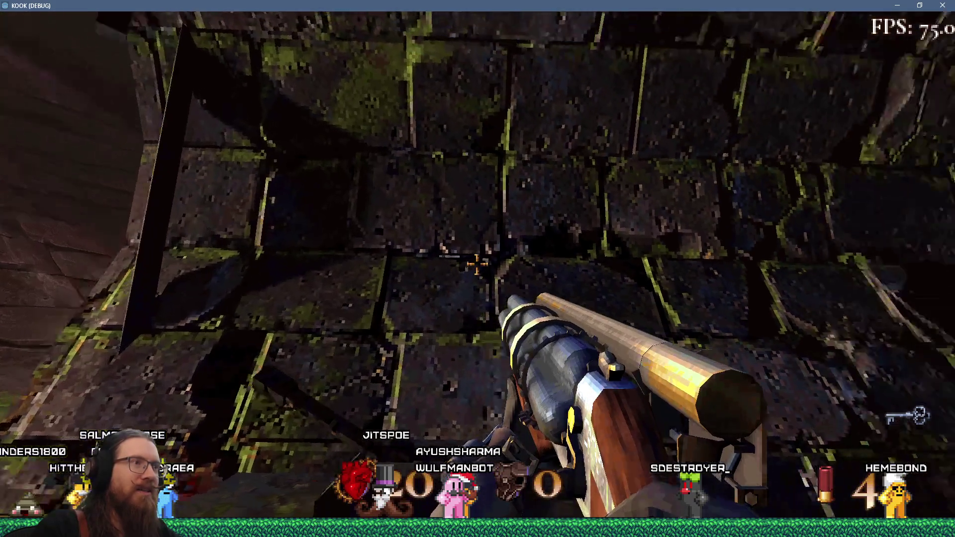
pyautogui.press('w')
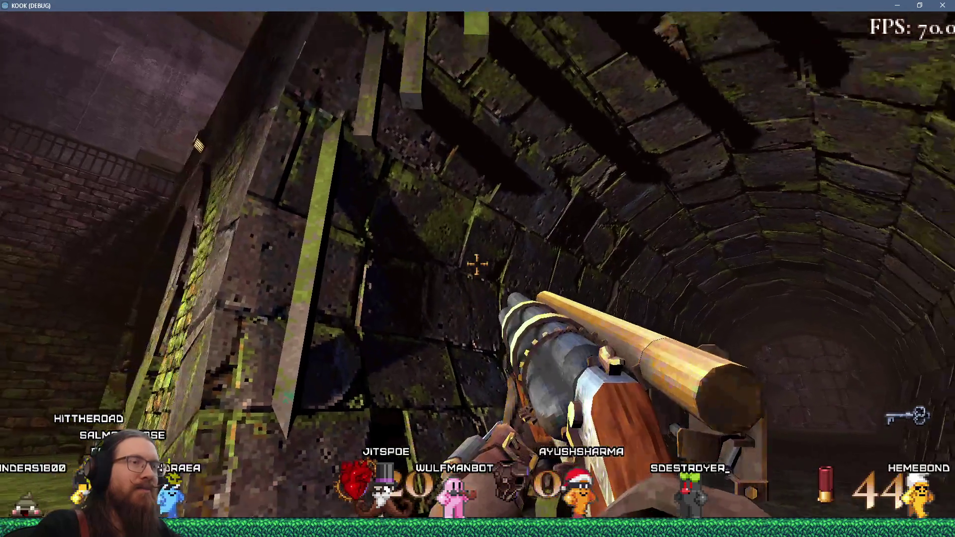
pyautogui.press('w')
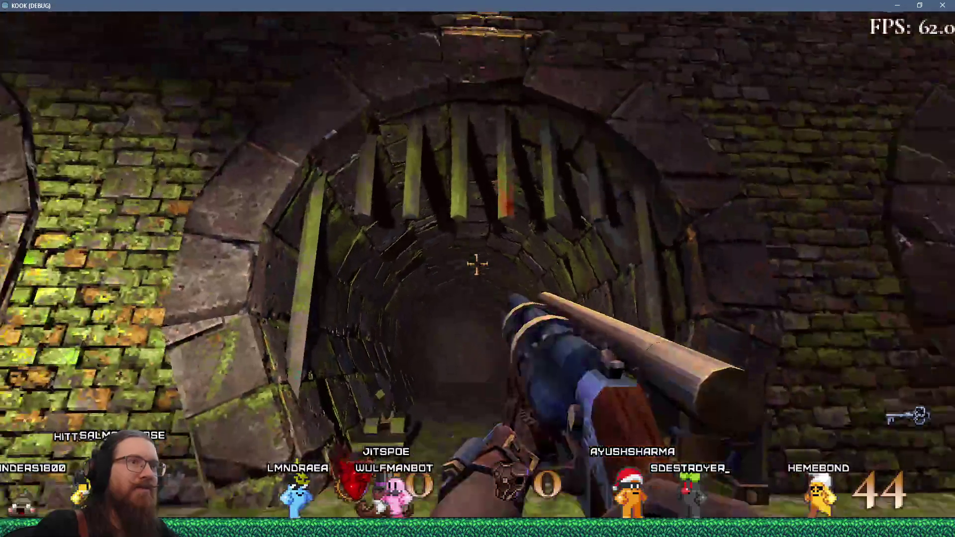
pyautogui.press('w')
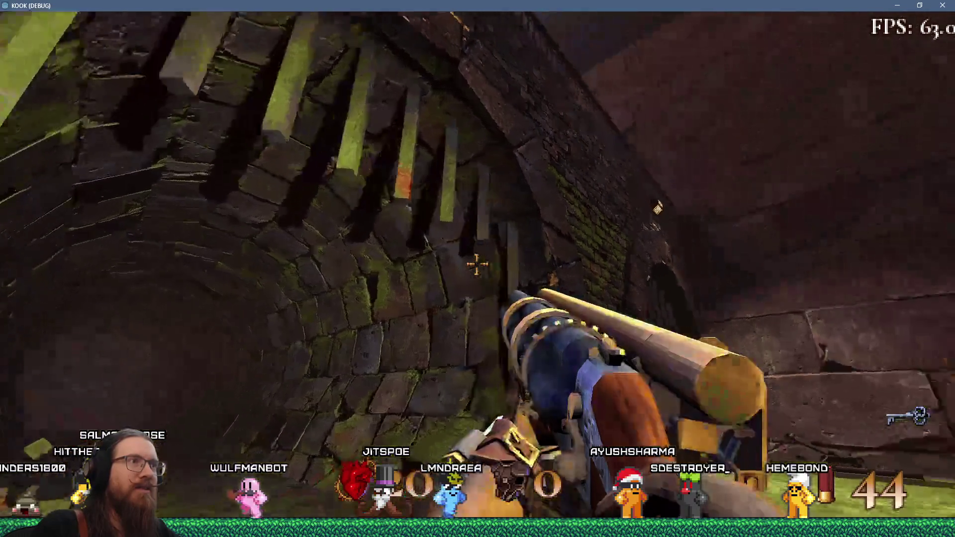
pyautogui.press('w')
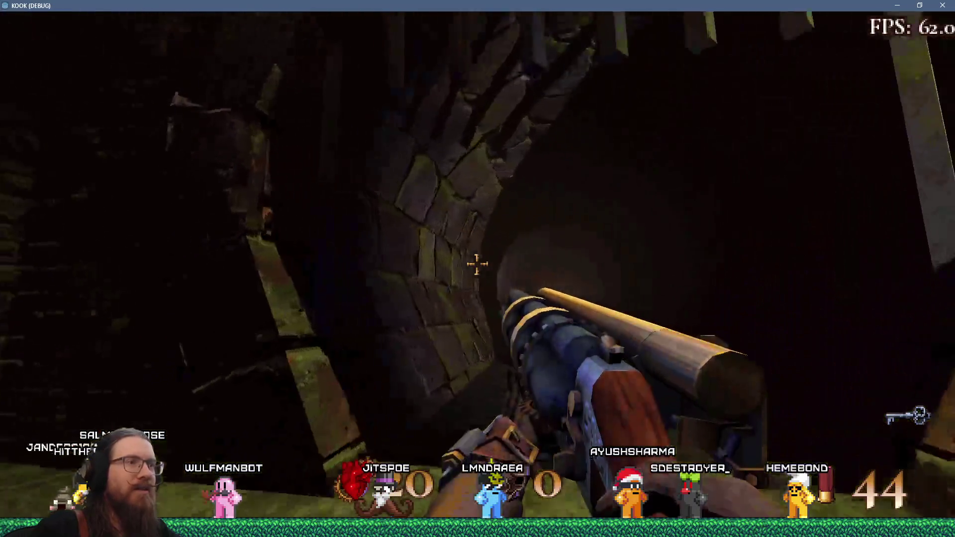
pyautogui.press('w')
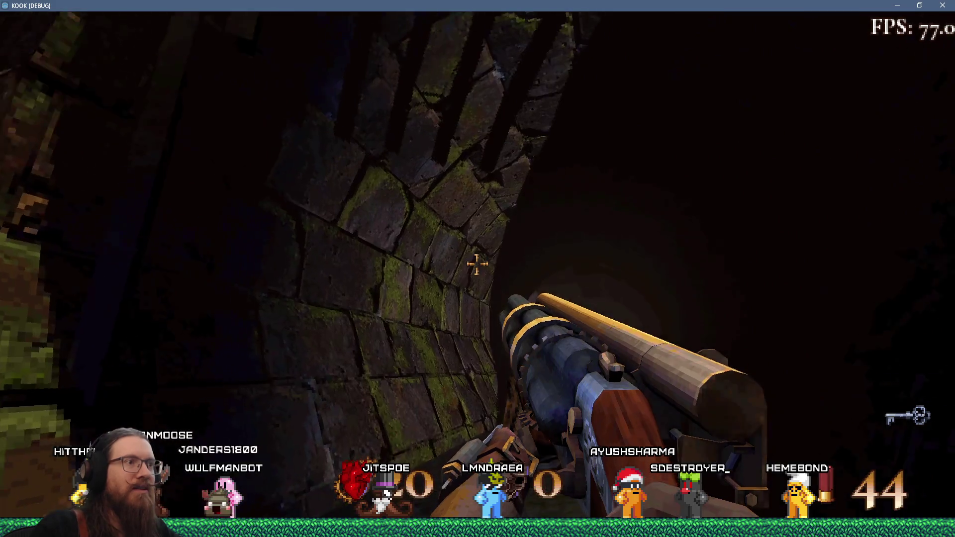
pyautogui.press('w')
pyautogui.press('w')
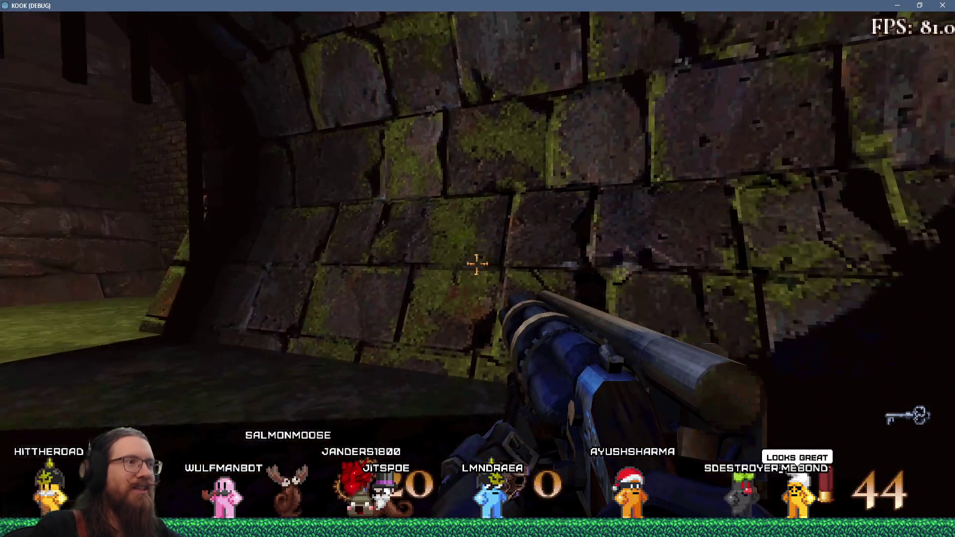
pyautogui.press('w')
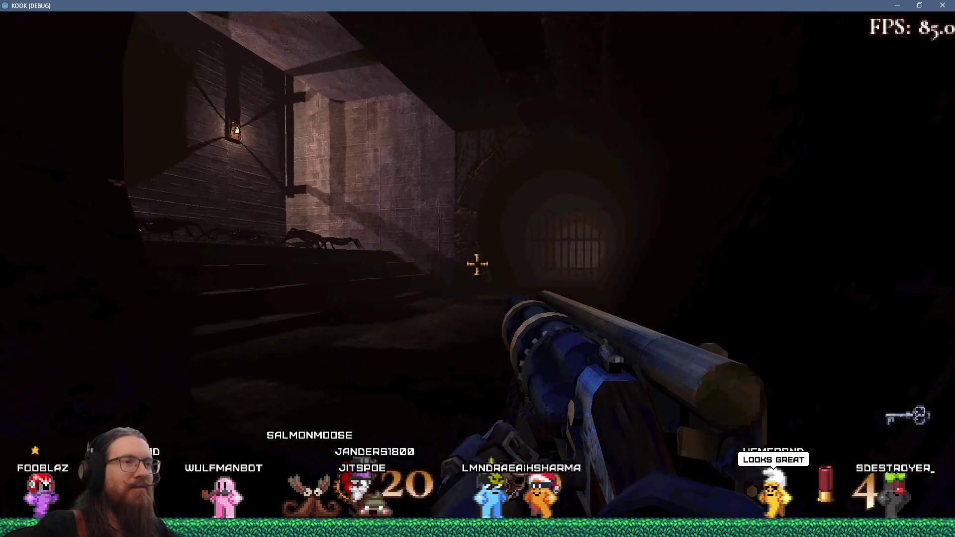
pyautogui.press('w')
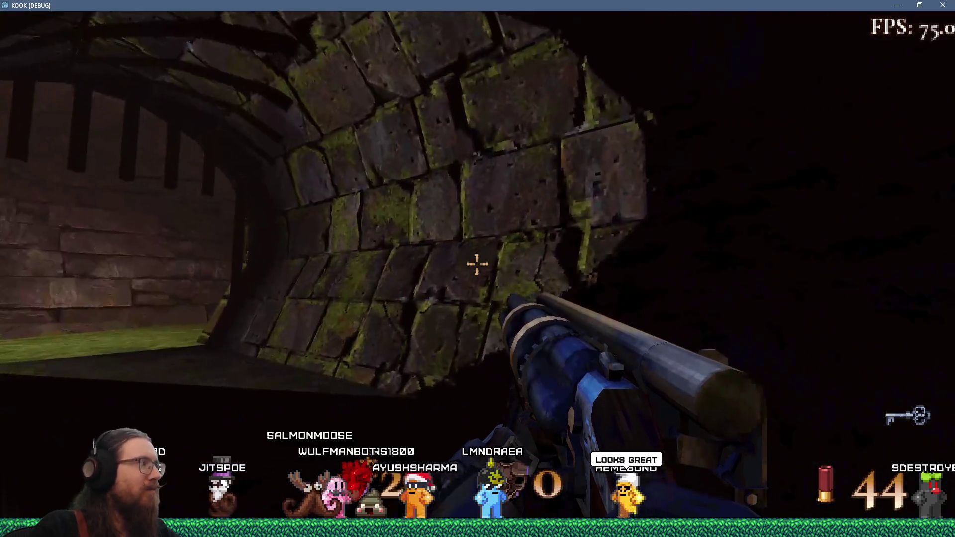
# Explore the round tunnel by the tripods, then advance through the dark arch and fire the shotgun
pyautogui.press('w')
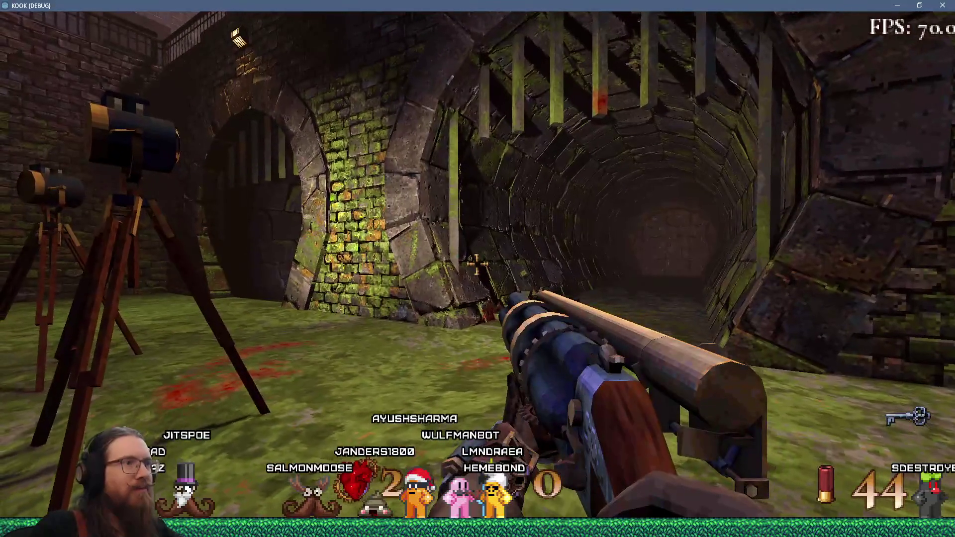
pyautogui.press('w')
pyautogui.press('w')
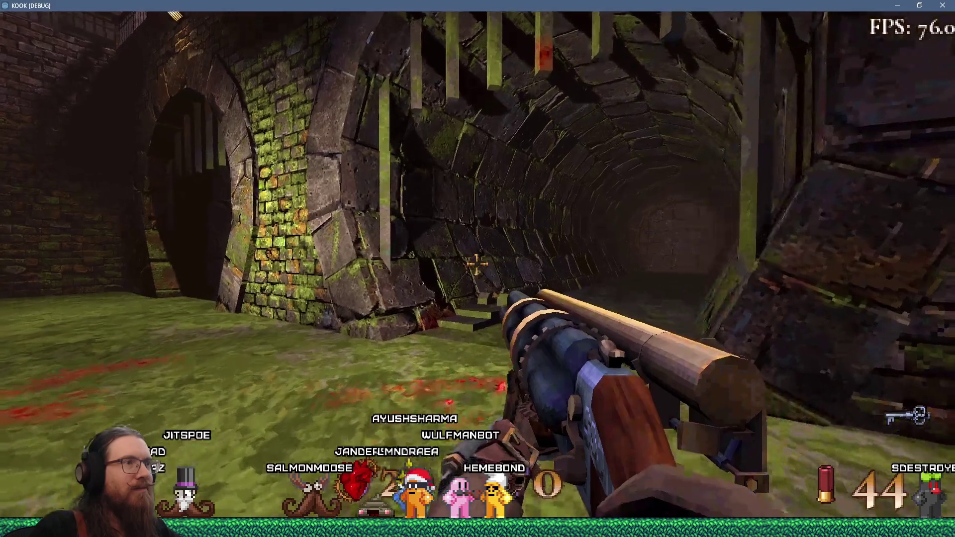
pyautogui.press('w')
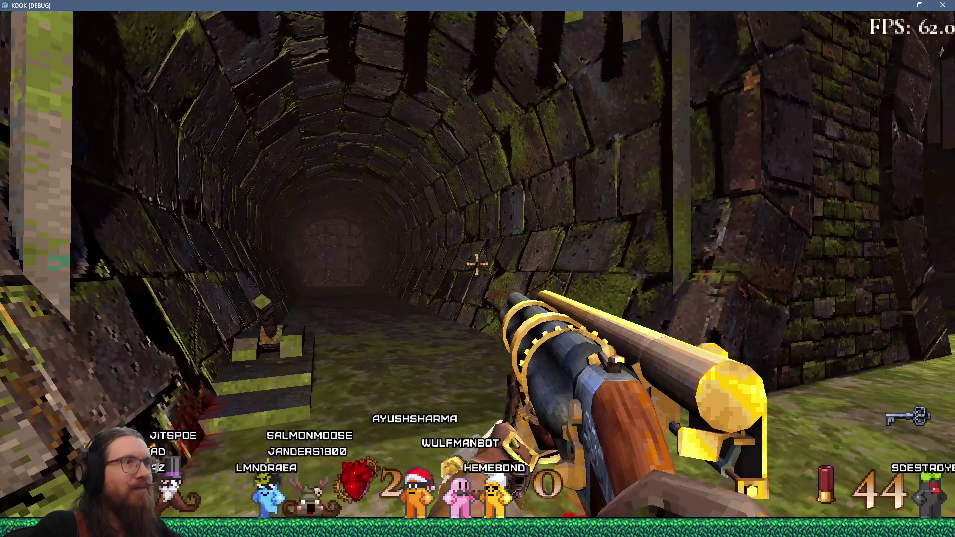
pyautogui.press('w')
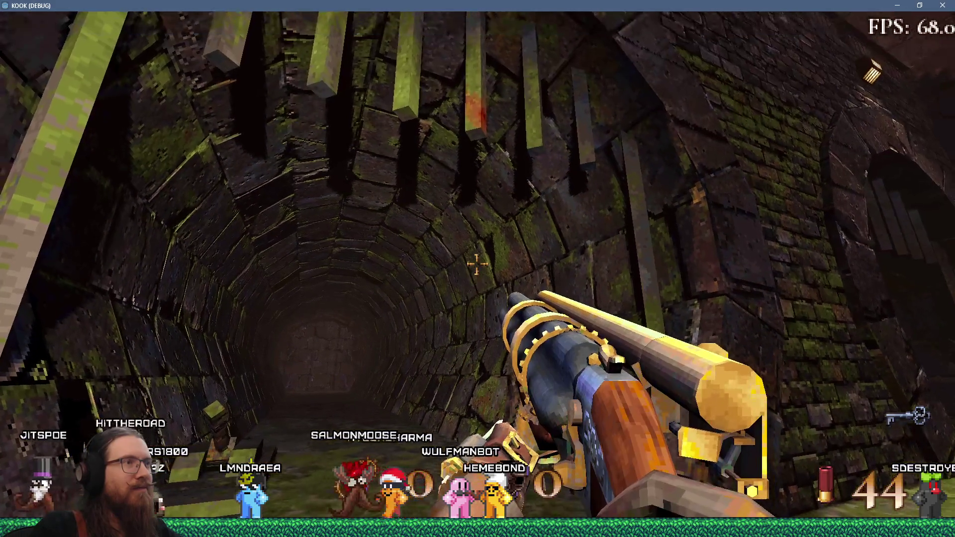
pyautogui.press('w')
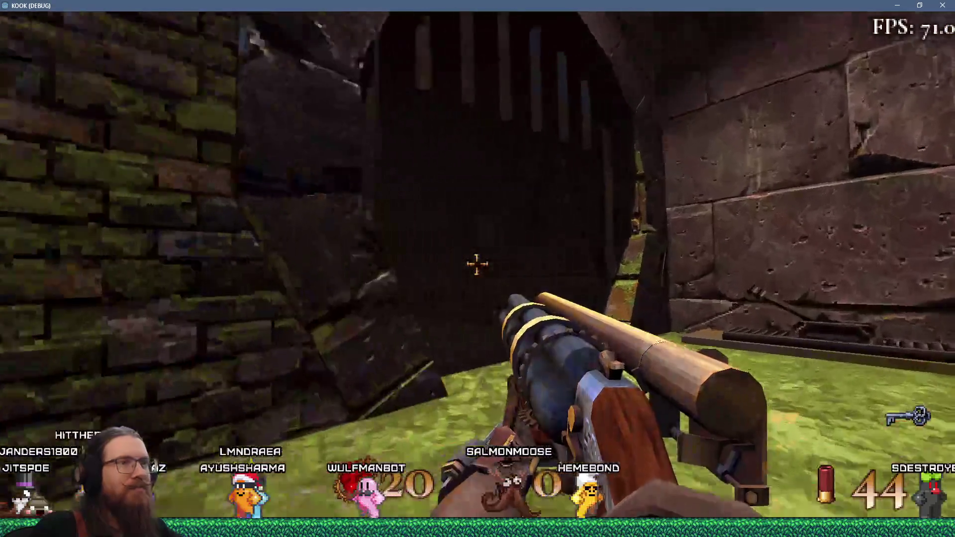
pyautogui.press('w')
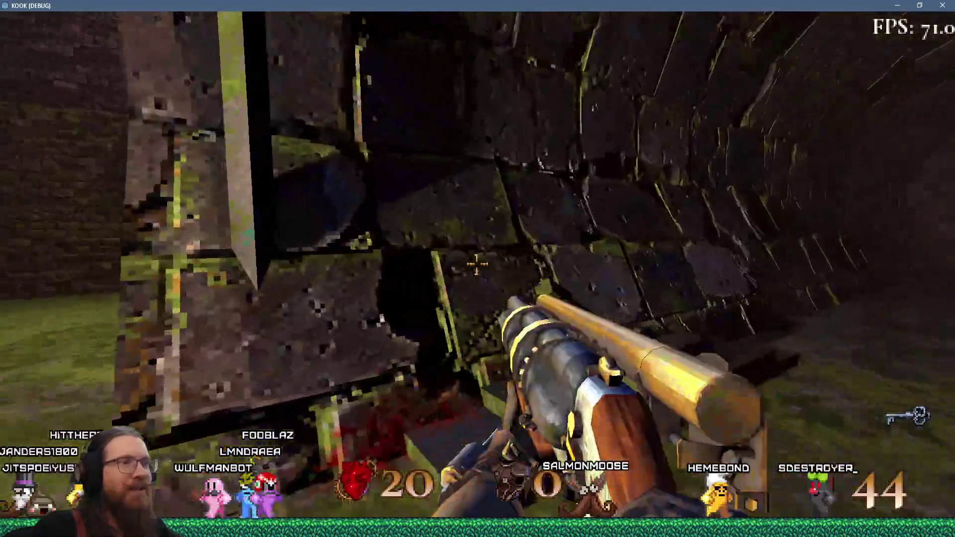
pyautogui.press('s')
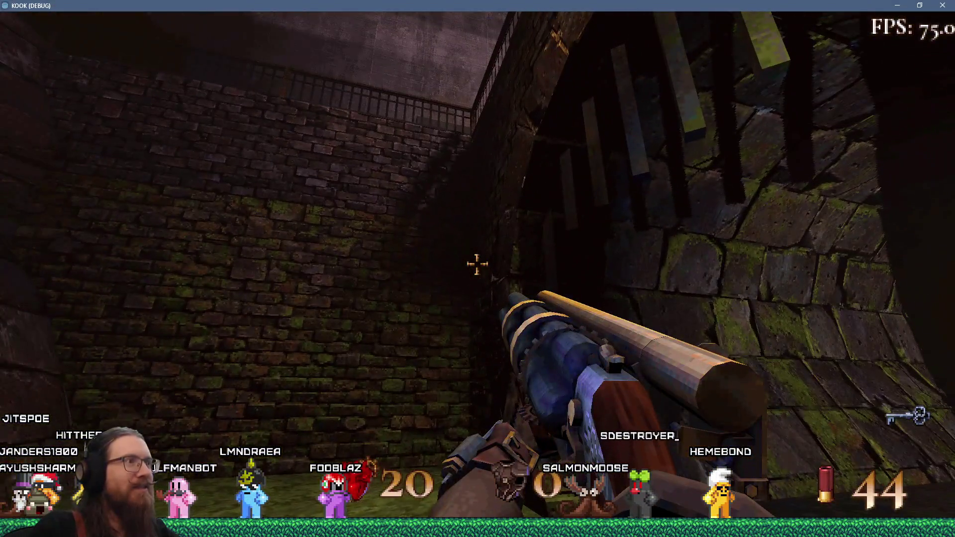
pyautogui.moveTo(478, 263)
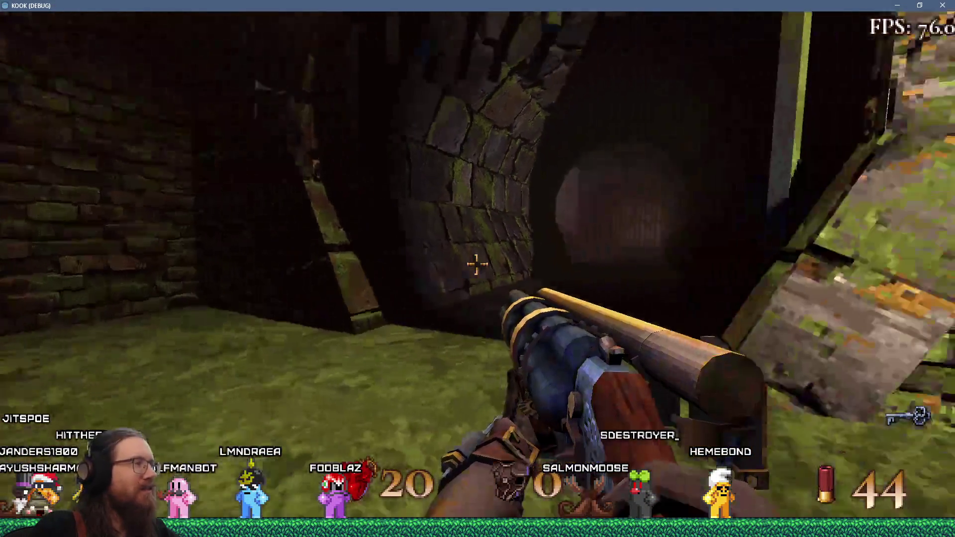
pyautogui.press('w')
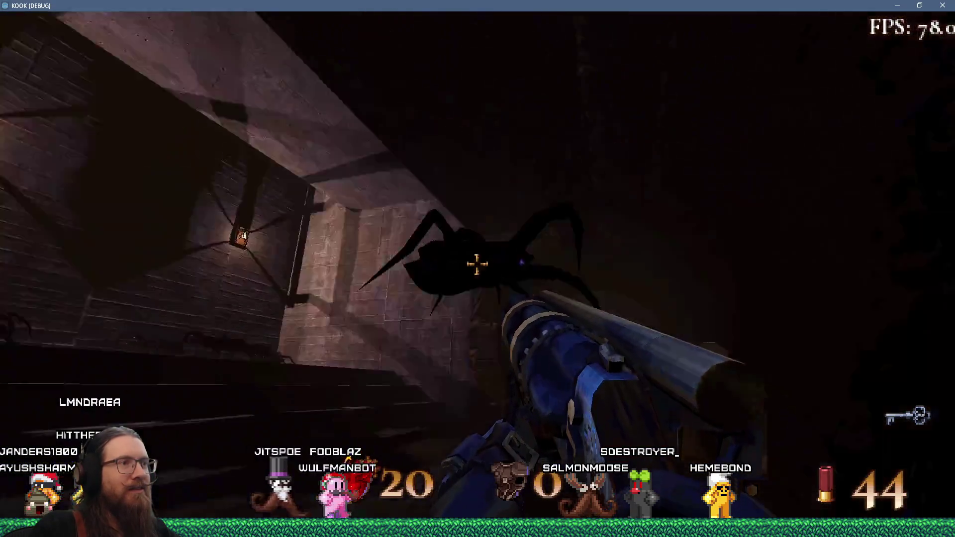
pyautogui.click(478, 264)
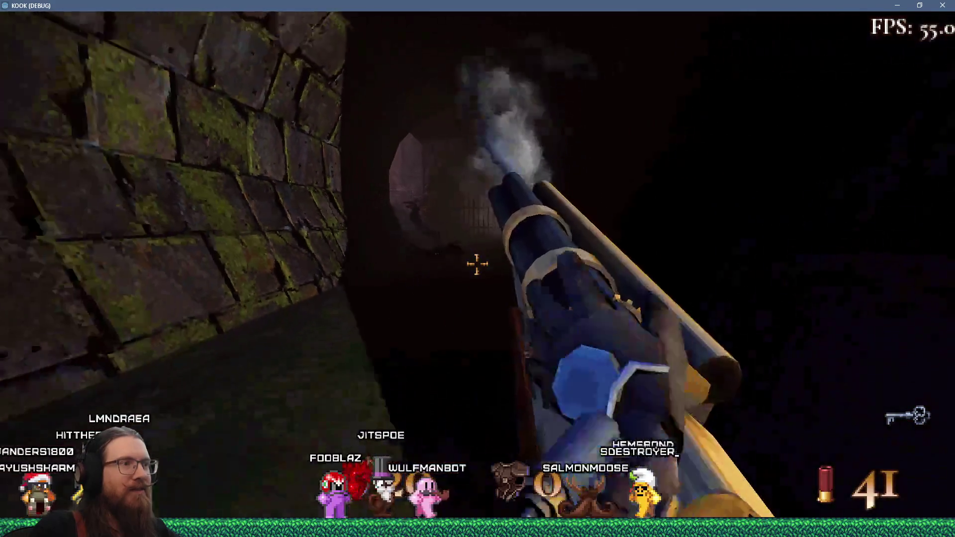
# Shotgun the spiders in the mossy area and push through the round archway into the tunnel
pyautogui.moveTo(478, 264)
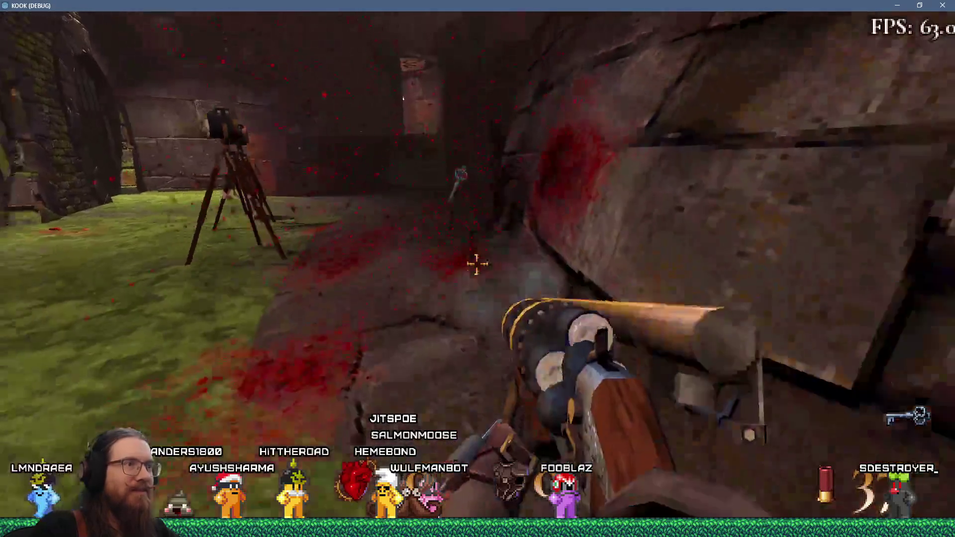
pyautogui.click(478, 263)
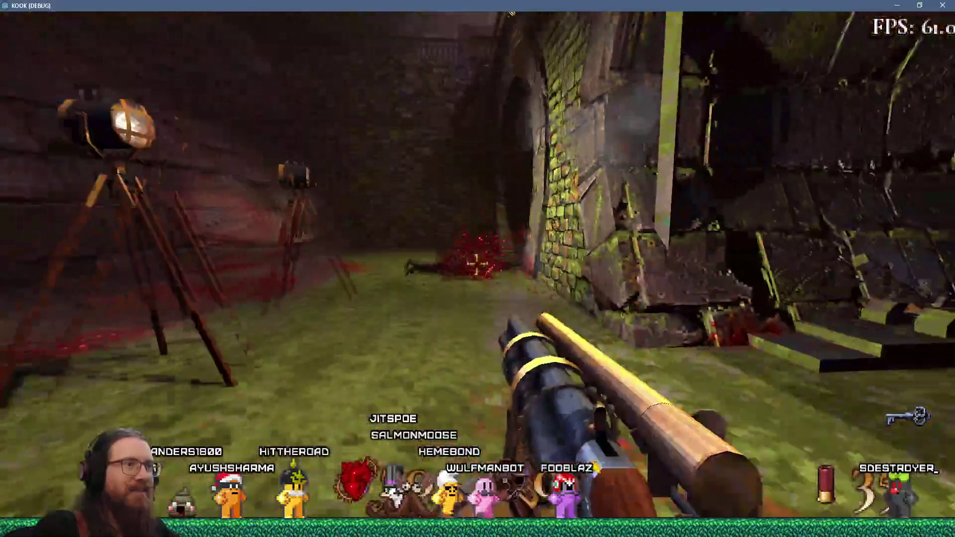
pyautogui.click(477, 264)
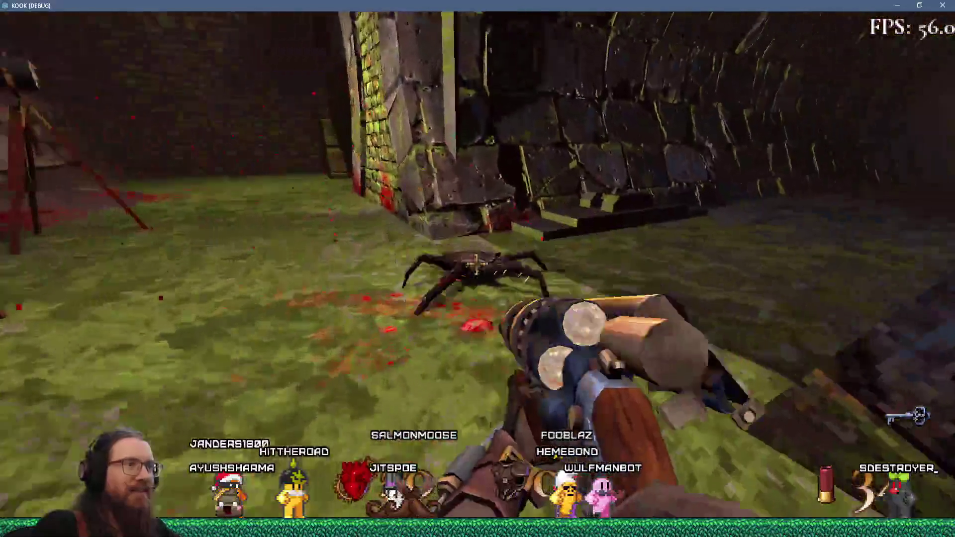
pyautogui.moveTo(477, 265)
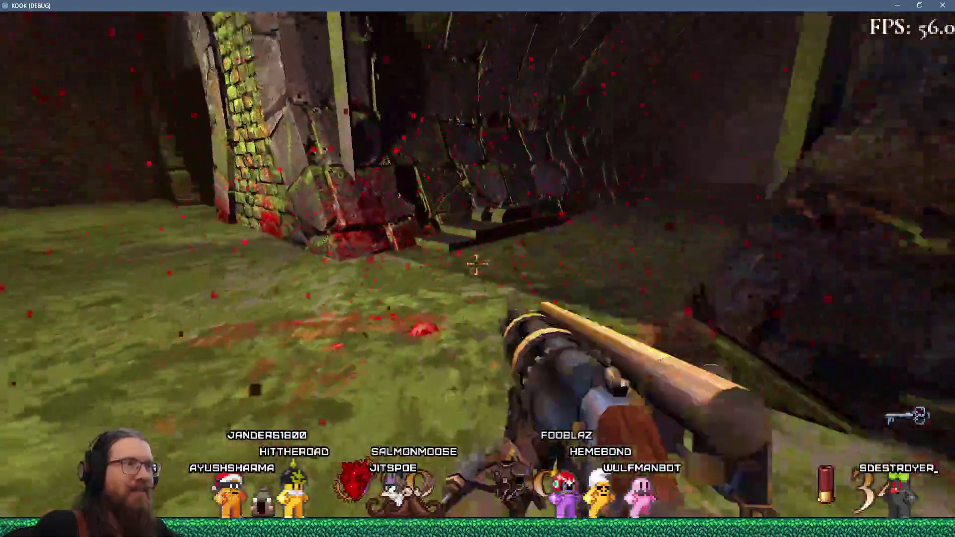
pyautogui.press('w')
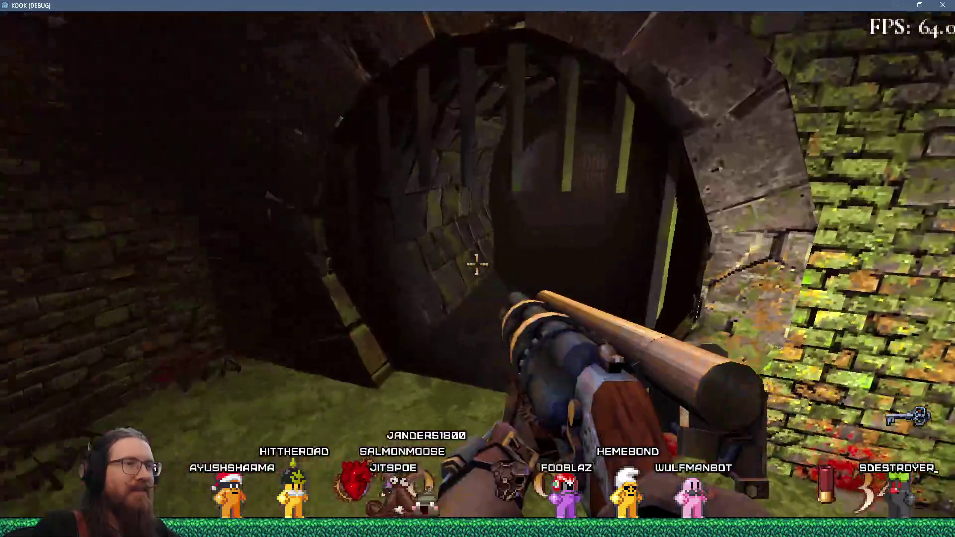
pyautogui.click(477, 263)
pyautogui.moveTo(477, 264)
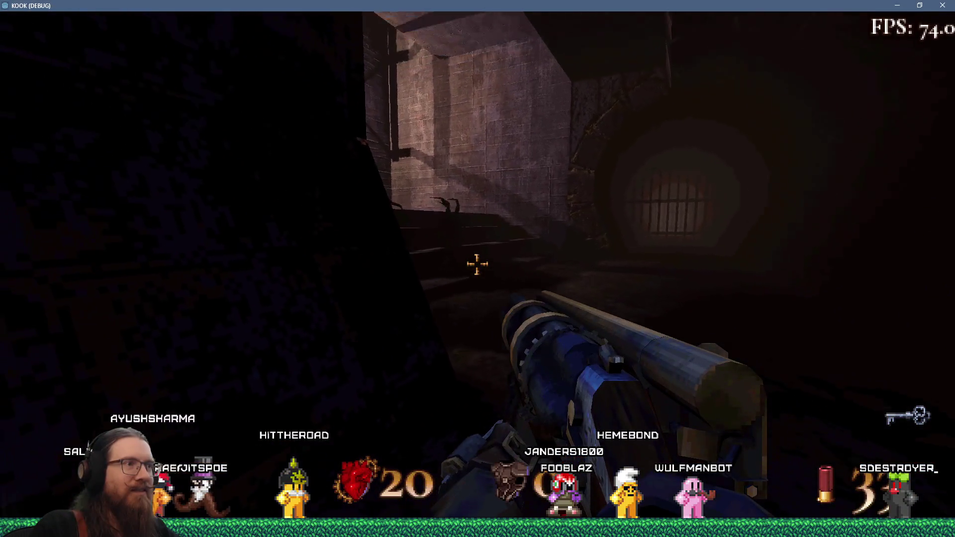
# Advance to the lantern-lit brick stairway, killing the ceiling spider and the last one nearby
pyautogui.press('w')
pyautogui.click(477, 264)
pyautogui.click(476, 263)
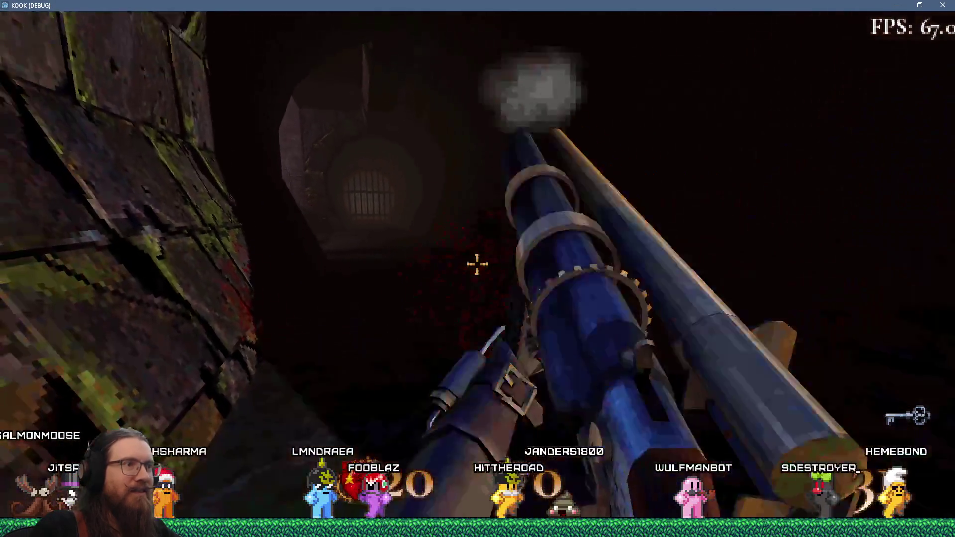
pyautogui.moveTo(477, 264)
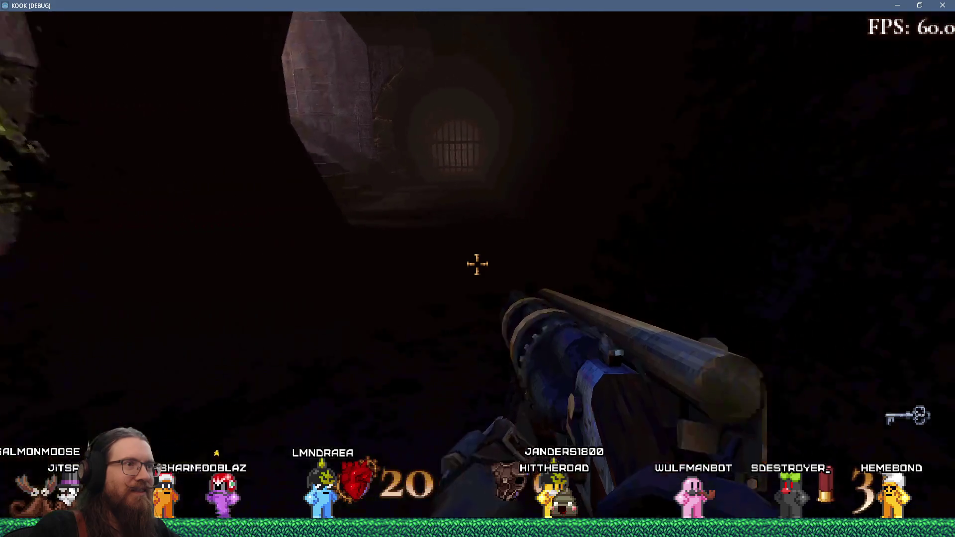
pyautogui.click(477, 263)
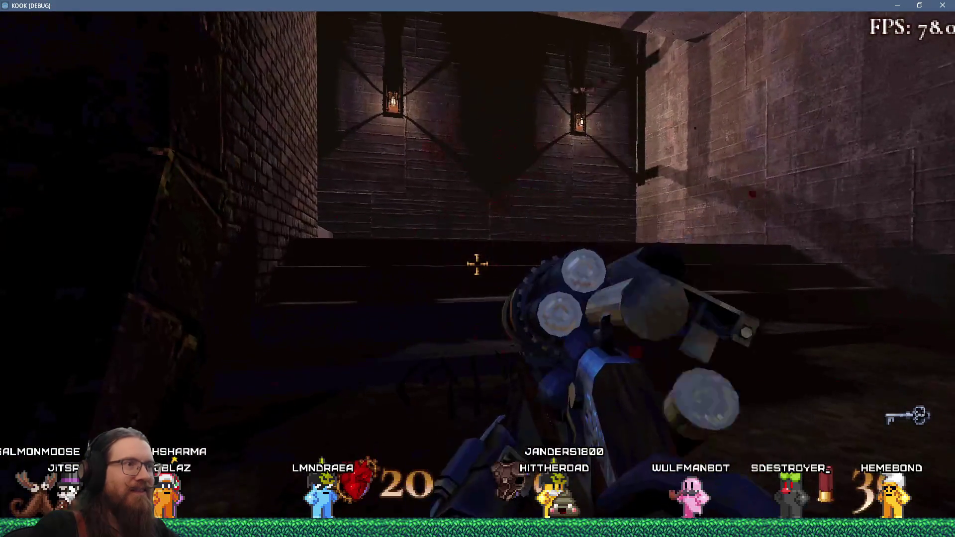
# Walk to the foot of the brick stairway and shoot the enemy on the stairs twice
pyautogui.moveTo(477, 264)
pyautogui.press('w')
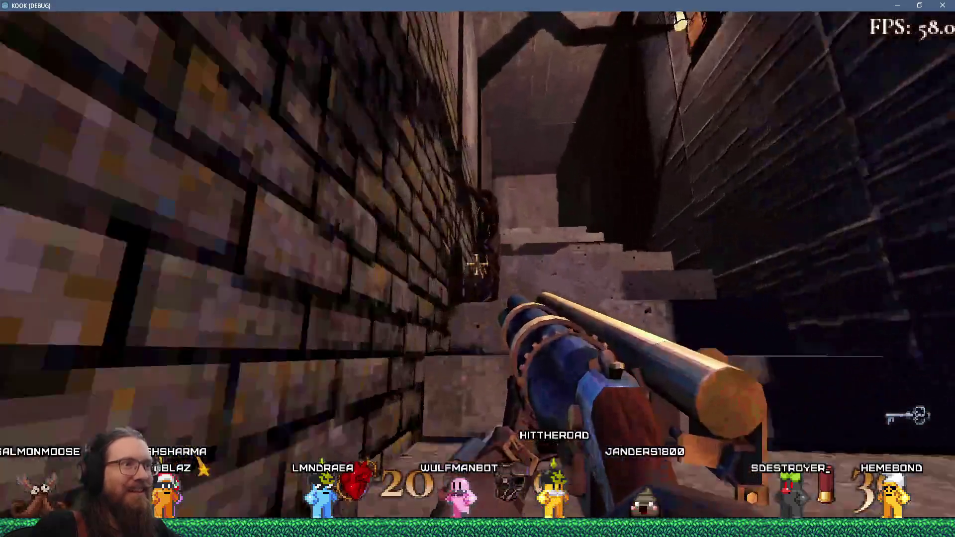
pyautogui.click(477, 264)
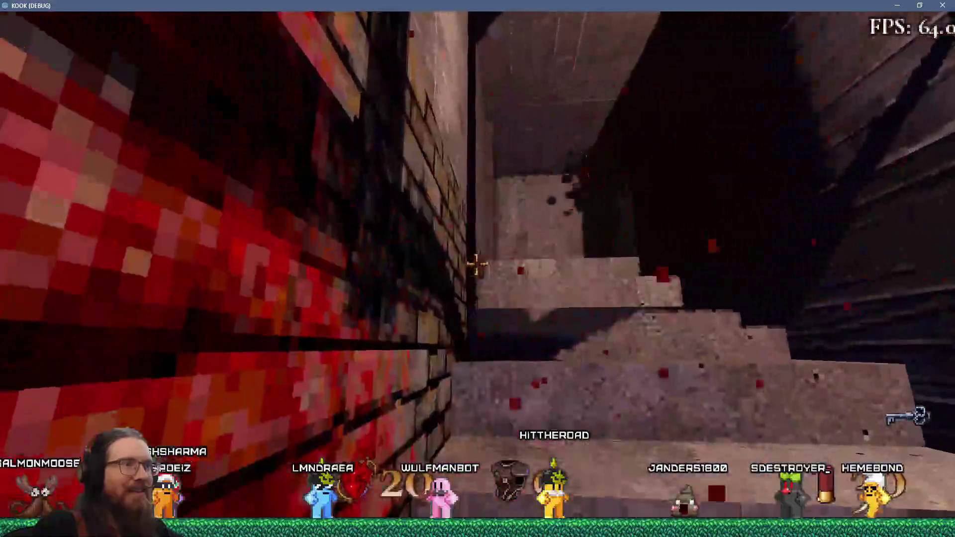
pyautogui.click(477, 264)
# Climb onto the railed walkway, cross it, and fire into the dark rocky area
pyautogui.moveTo(477, 263)
pyautogui.press('w')
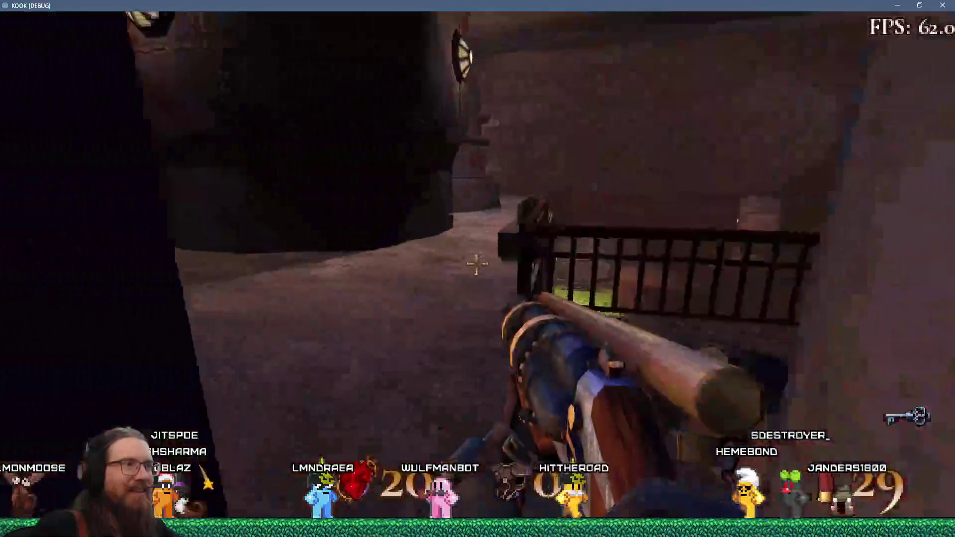
pyautogui.press('w')
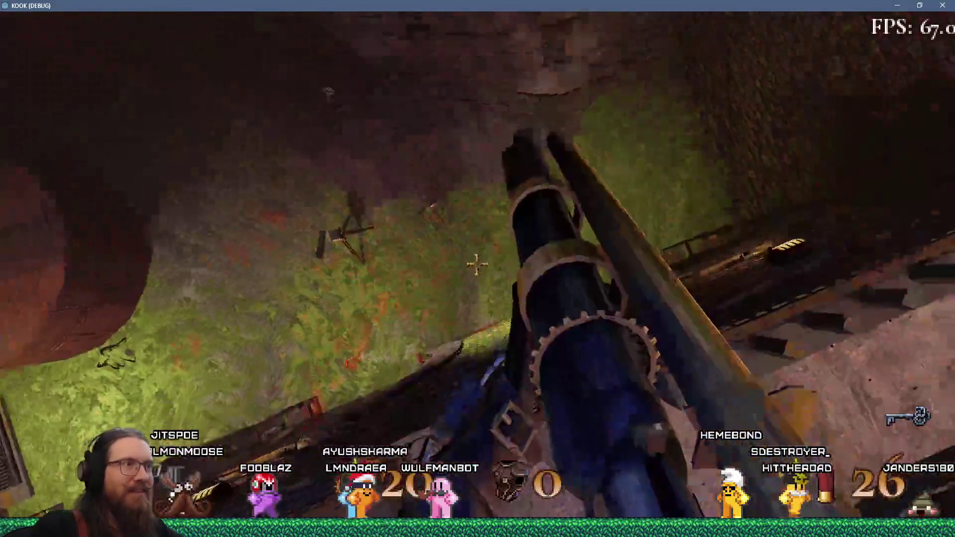
pyautogui.click(477, 263)
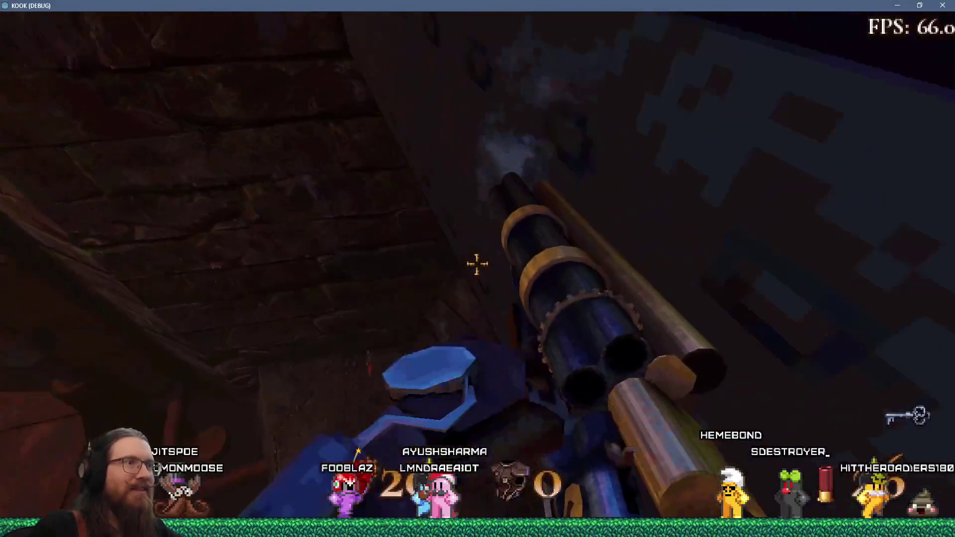
# Grab the Health Syringe and shells in the courtyard, raising health to 42, and find secret 1 of 6
pyautogui.moveTo(477, 263)
pyautogui.press('w')
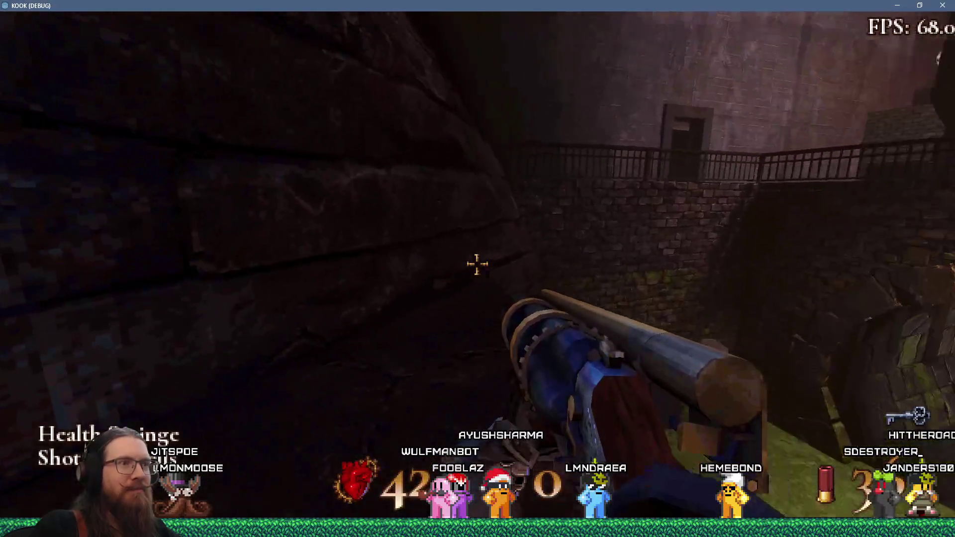
pyautogui.click(477, 264)
pyautogui.press('w')
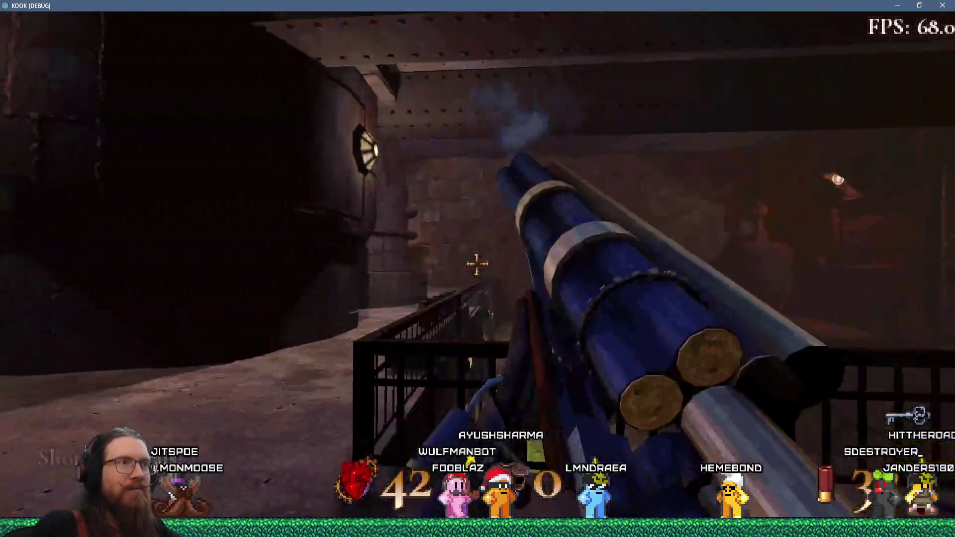
pyautogui.moveTo(477, 263)
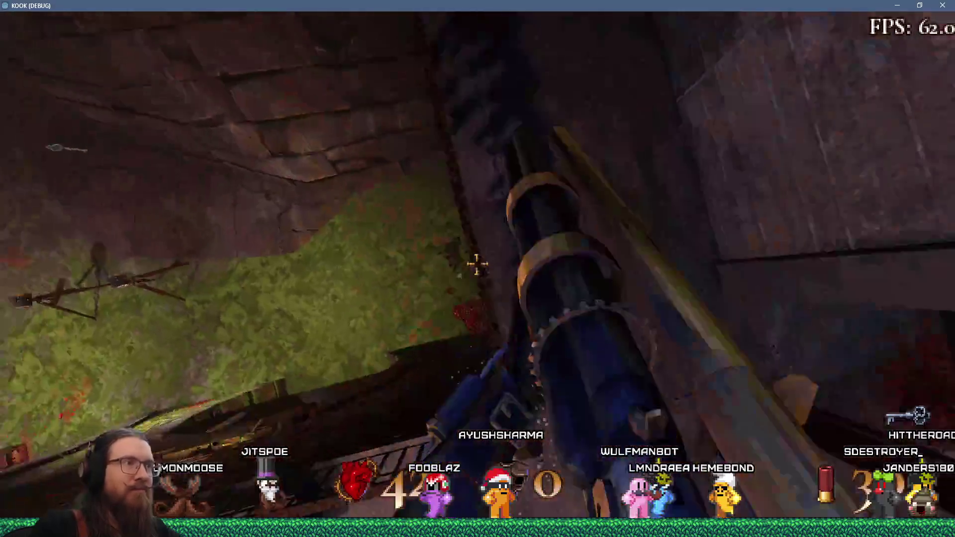
pyautogui.click(478, 264)
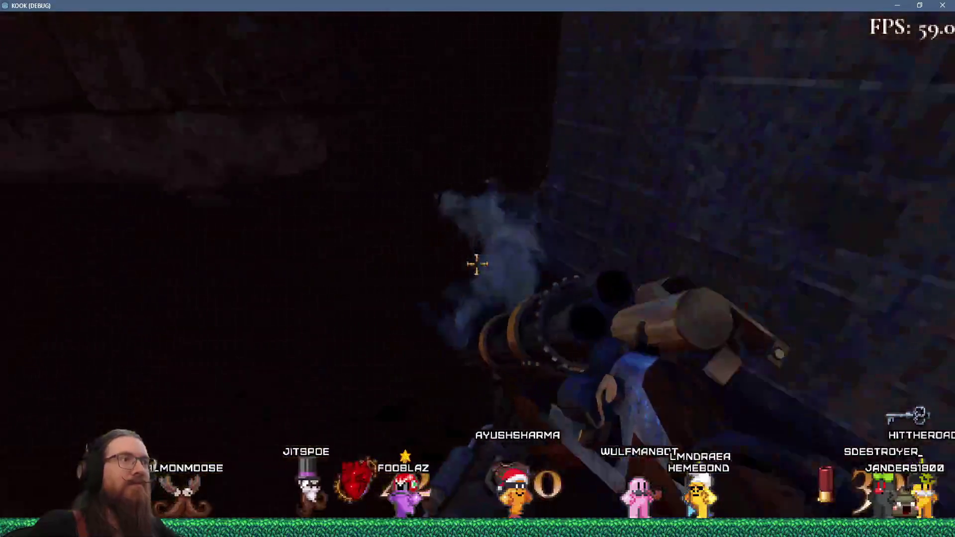
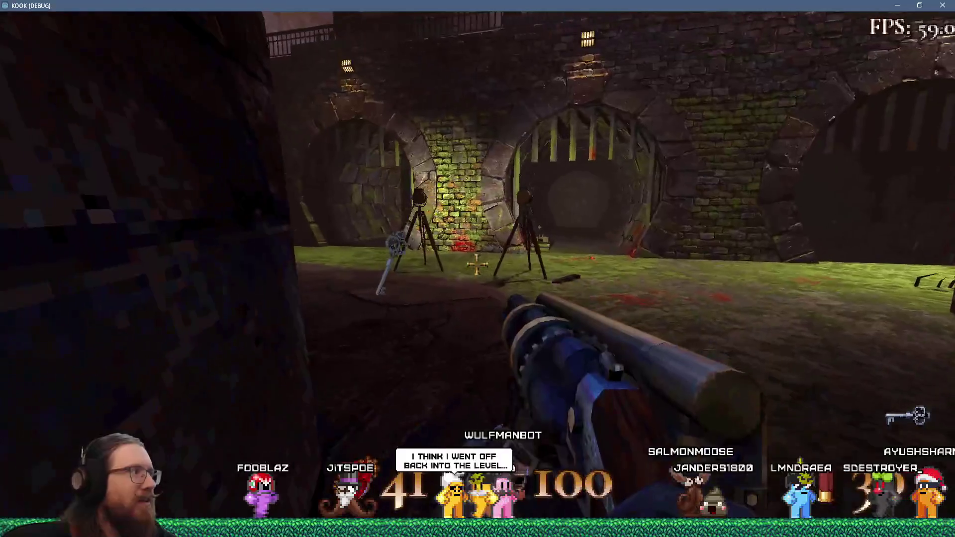
# Walk past the two tripod lamps and through the mossy sewer tunnel into the darker stone room
pyautogui.press('w')
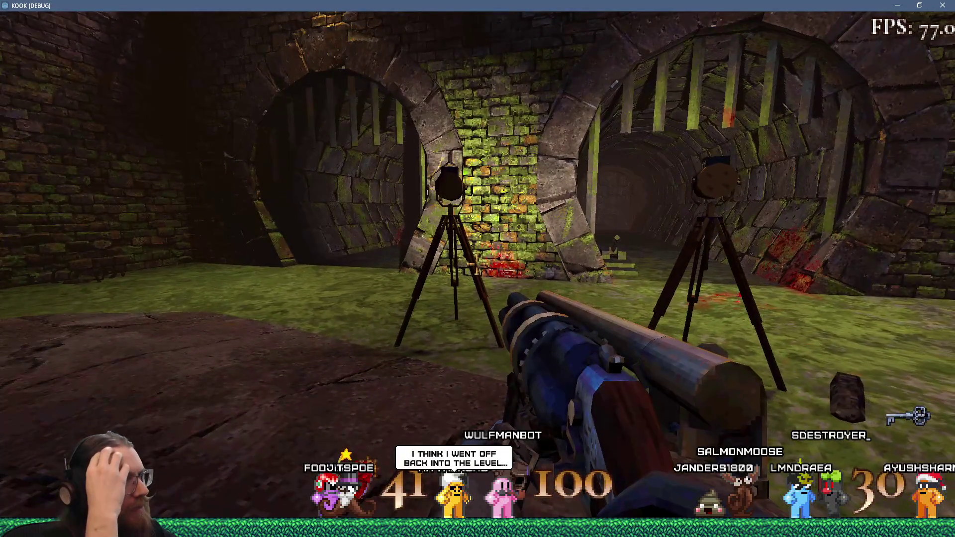
pyautogui.press('w')
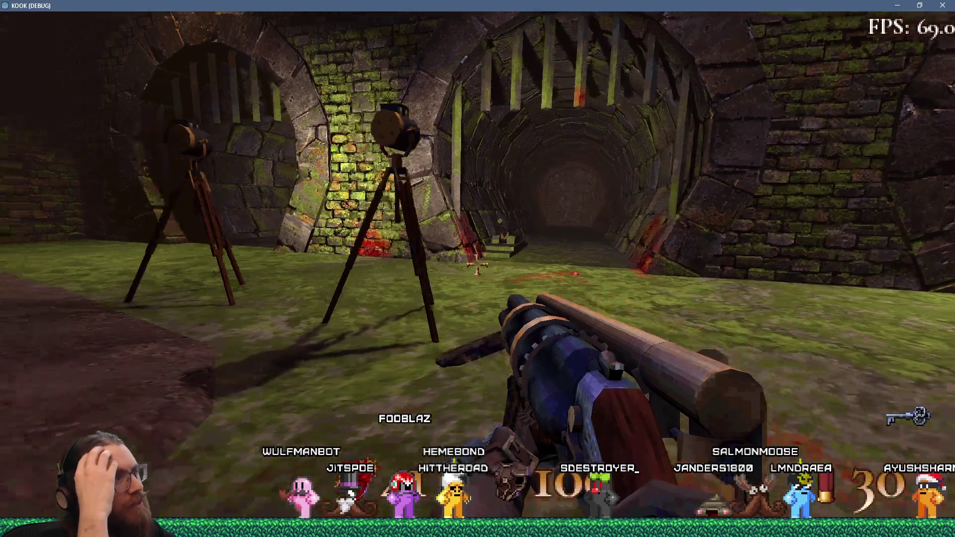
pyautogui.press('w')
pyautogui.press('w')
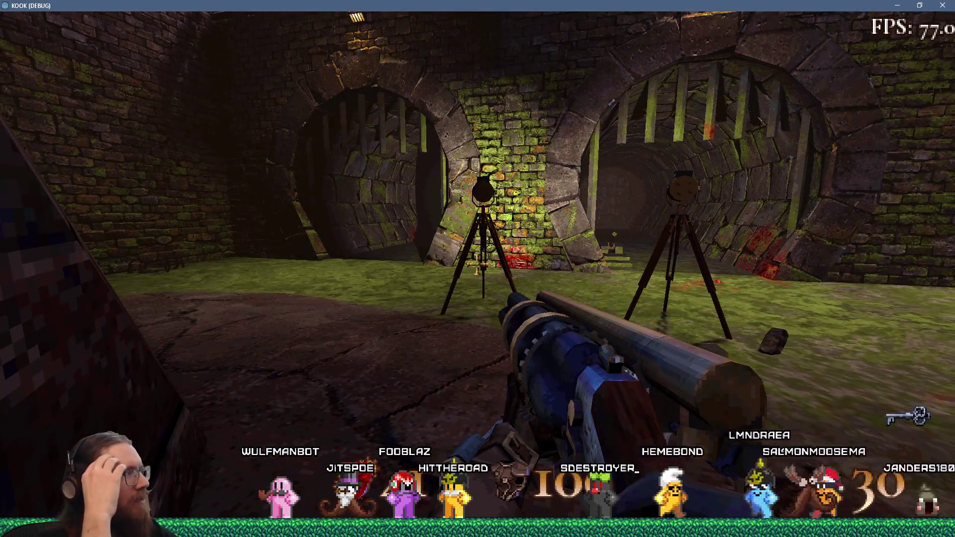
pyautogui.press('w')
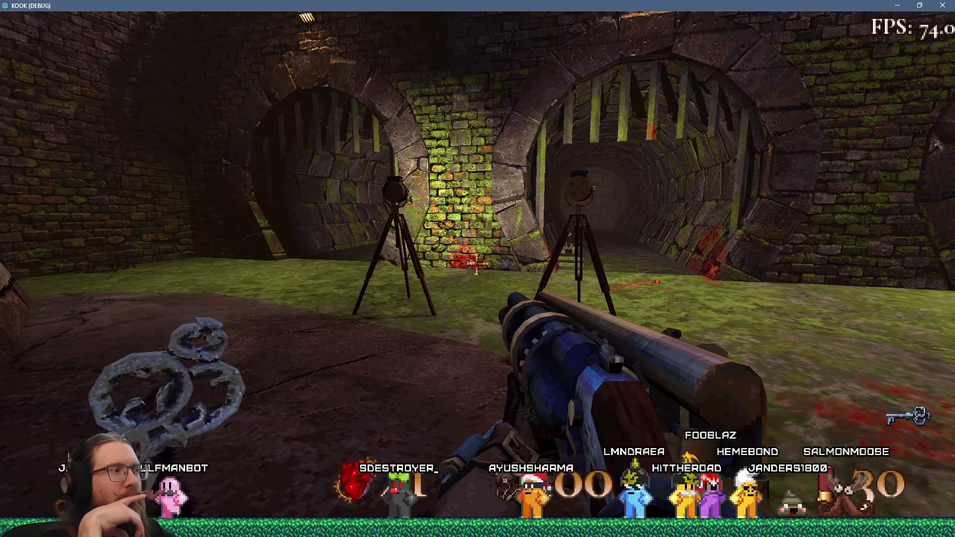
pyautogui.press('w')
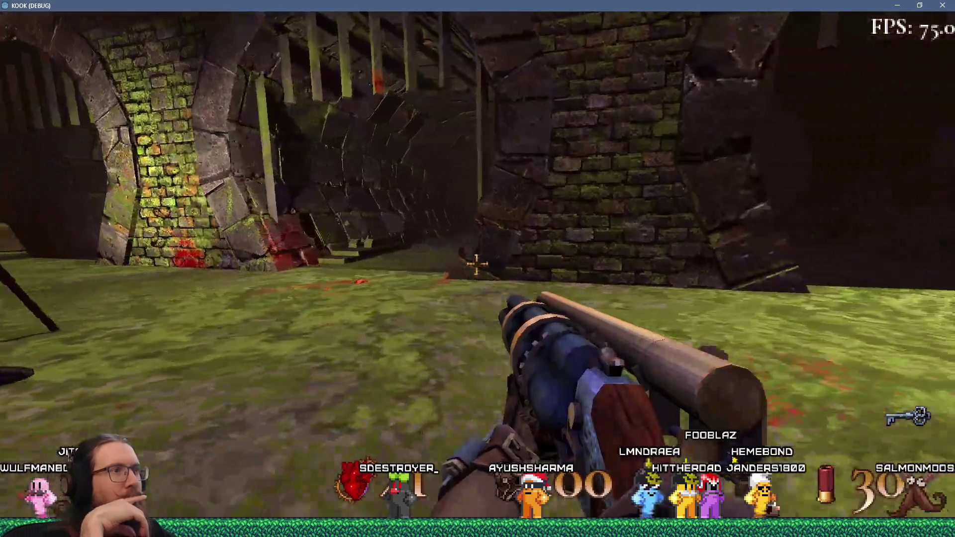
pyautogui.press('w')
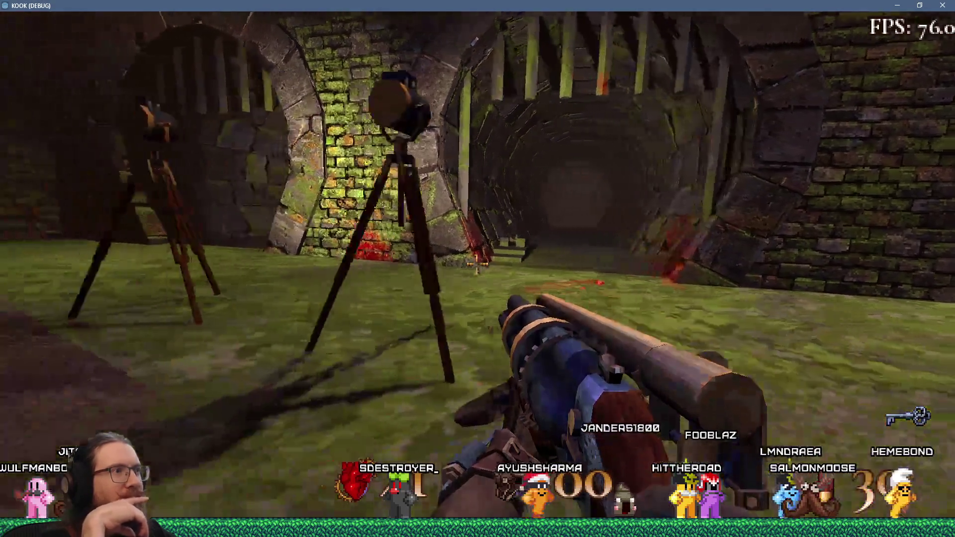
pyautogui.press('w')
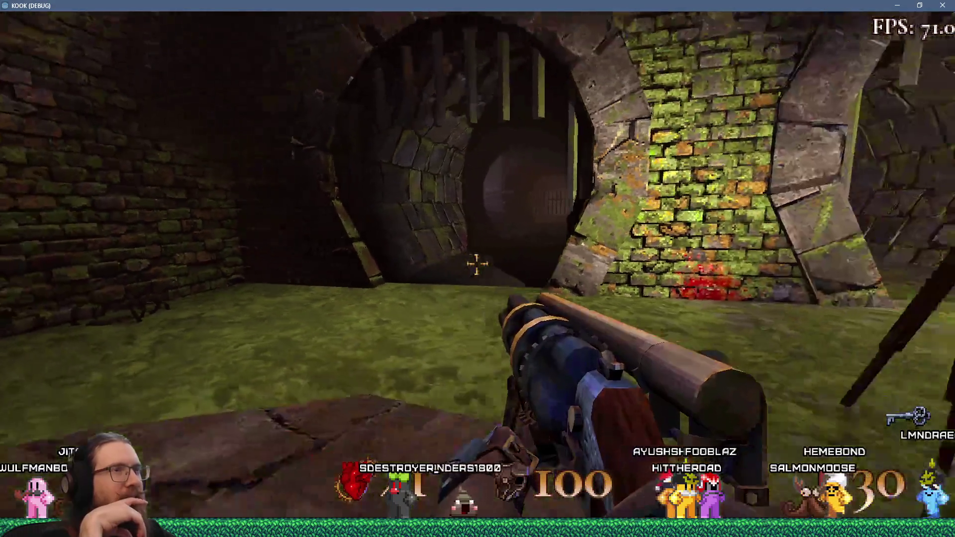
pyautogui.press('w')
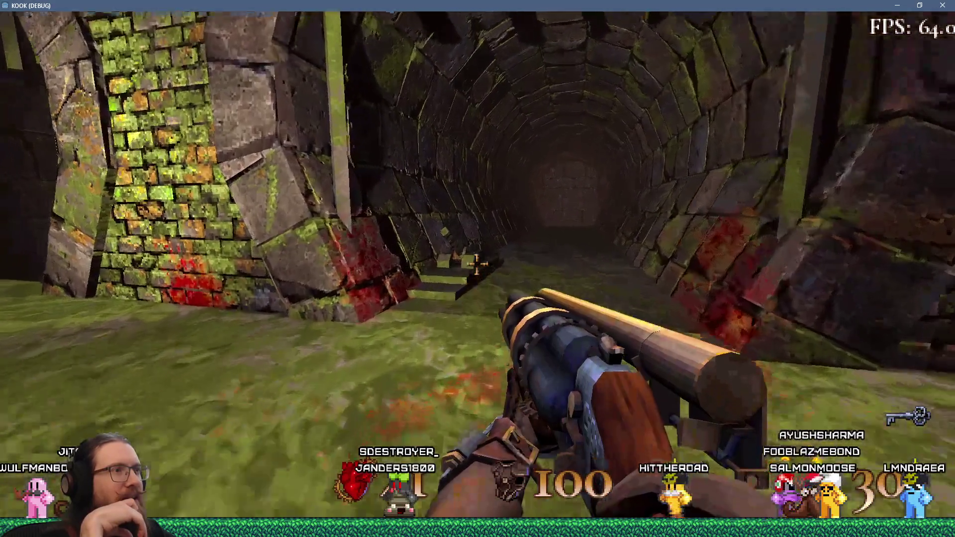
pyautogui.press('w')
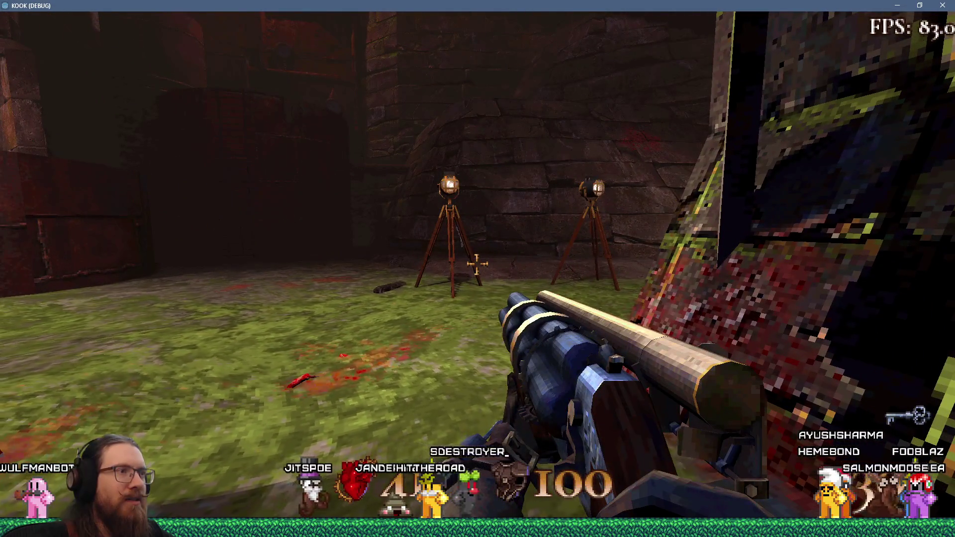
# Back away from the tripods and climb over the ledge above the lit courtyard
pyautogui.press('w')
pyautogui.press('w')
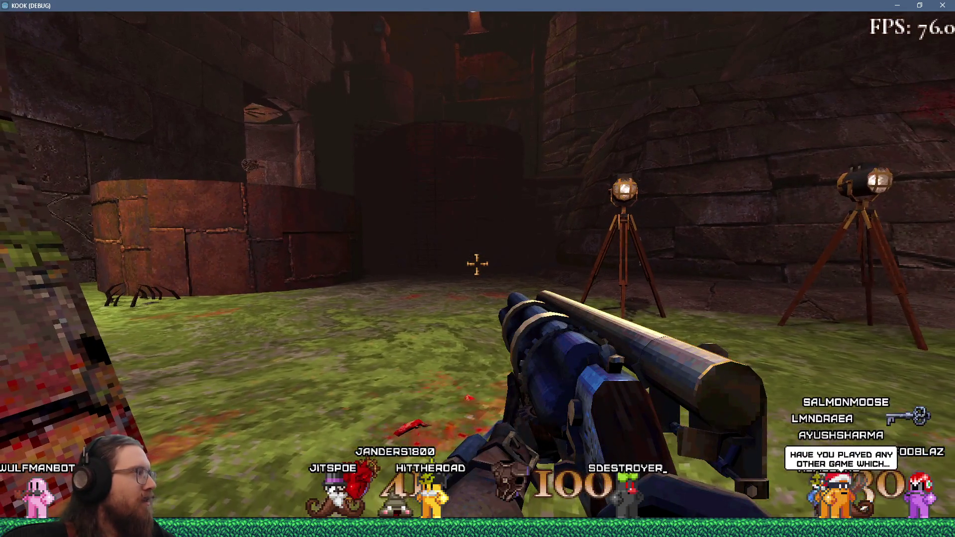
pyautogui.press('s')
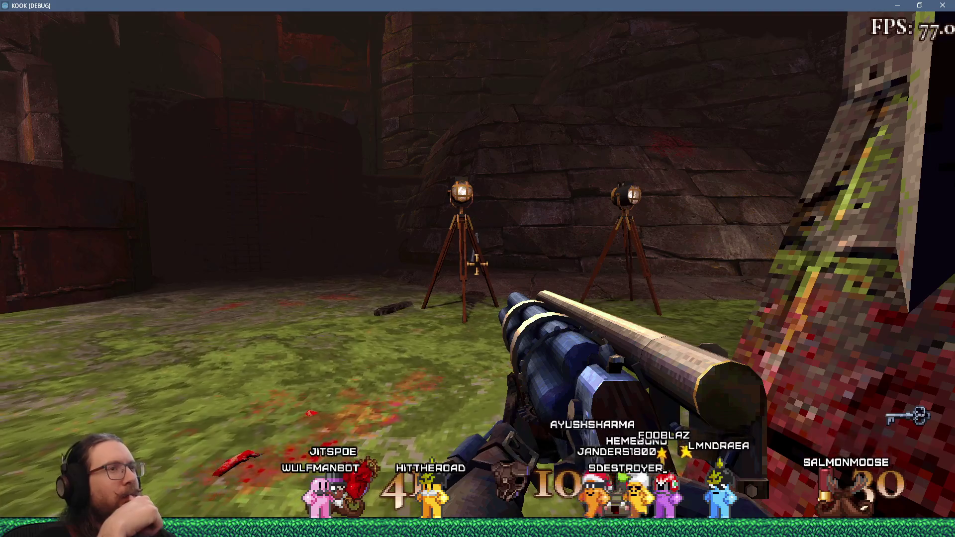
pyautogui.press('w')
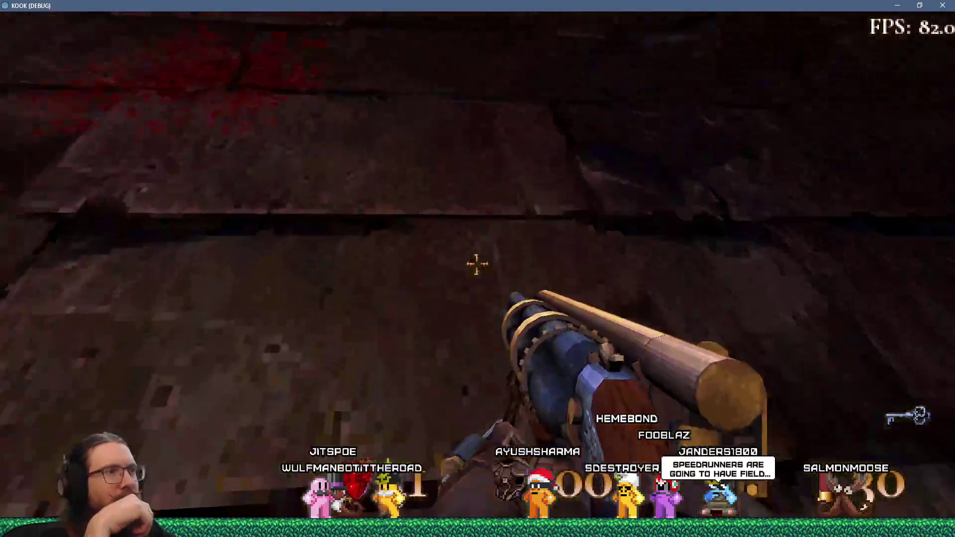
pyautogui.press('w')
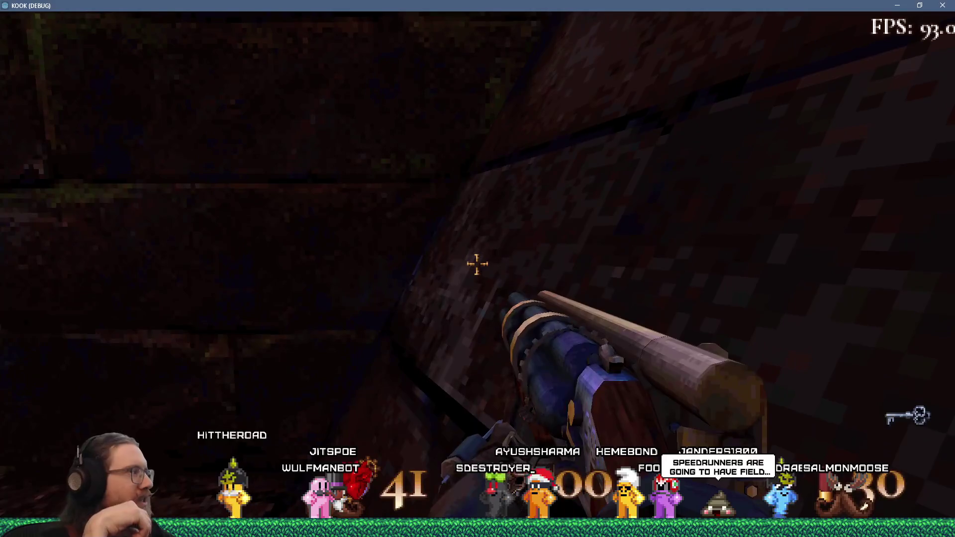
pyautogui.press('w')
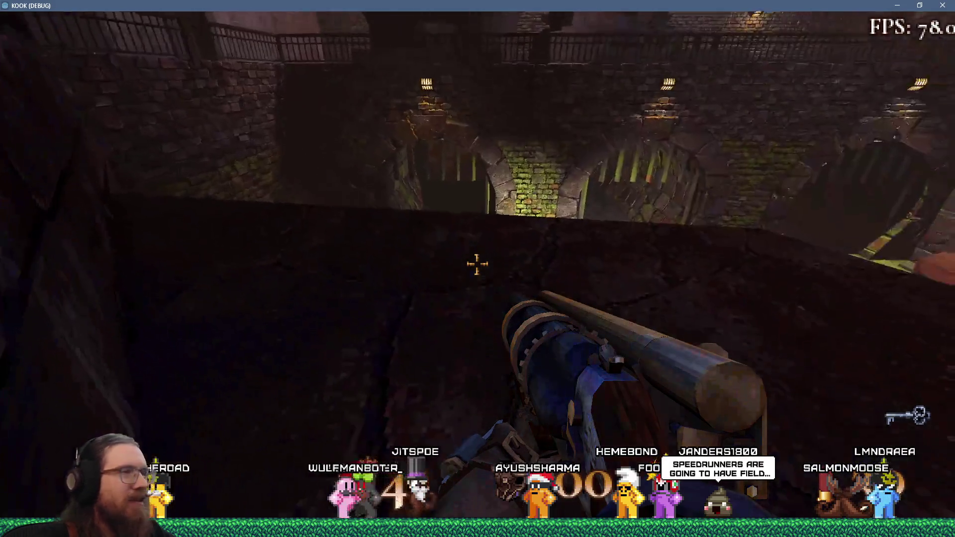
pyautogui.press('w')
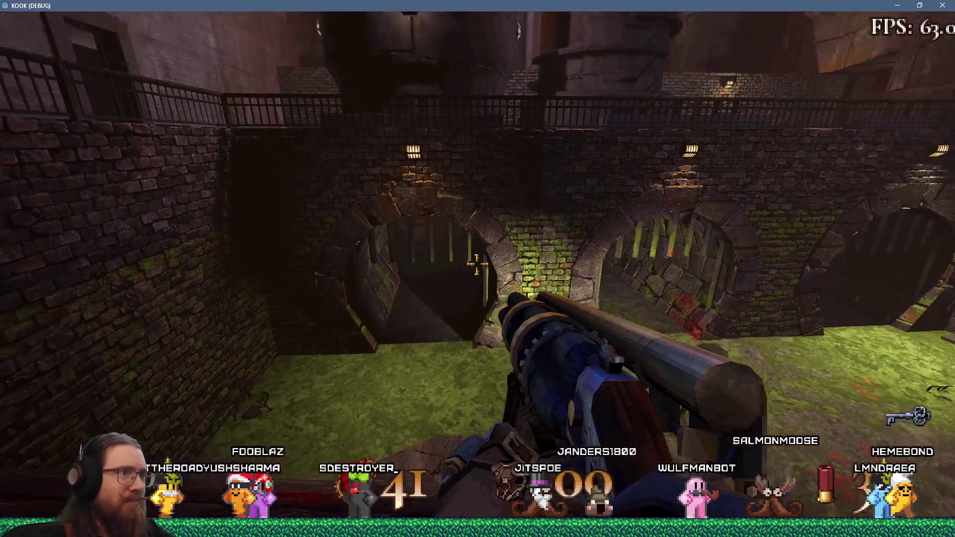
# Drop to the barred sewer grates, pass through the pipe, and open the developer console
pyautogui.moveTo(478, 264)
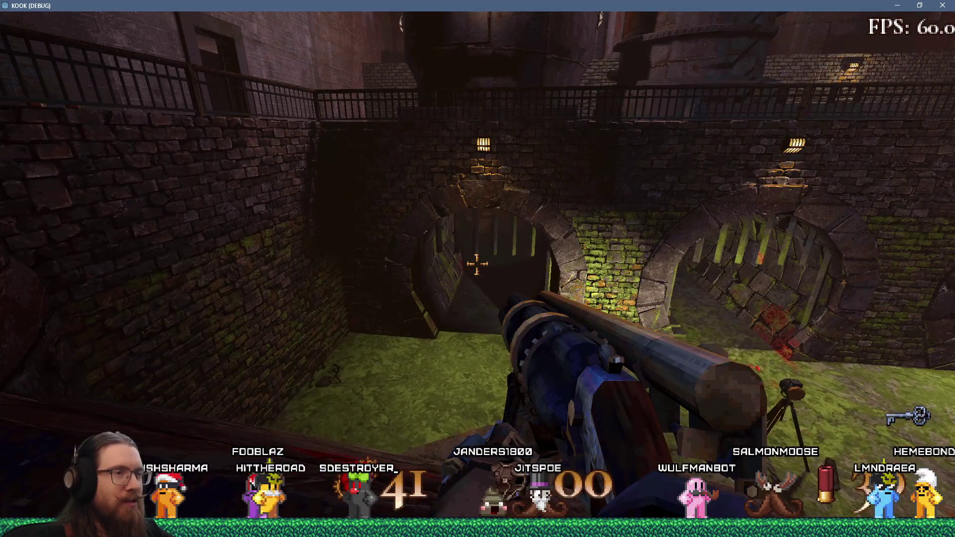
pyautogui.press('w')
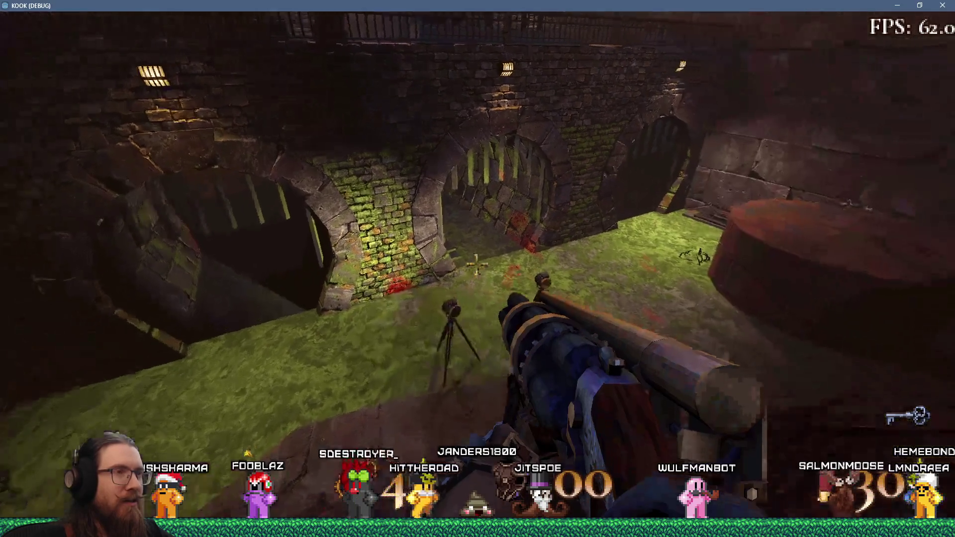
pyautogui.press('w')
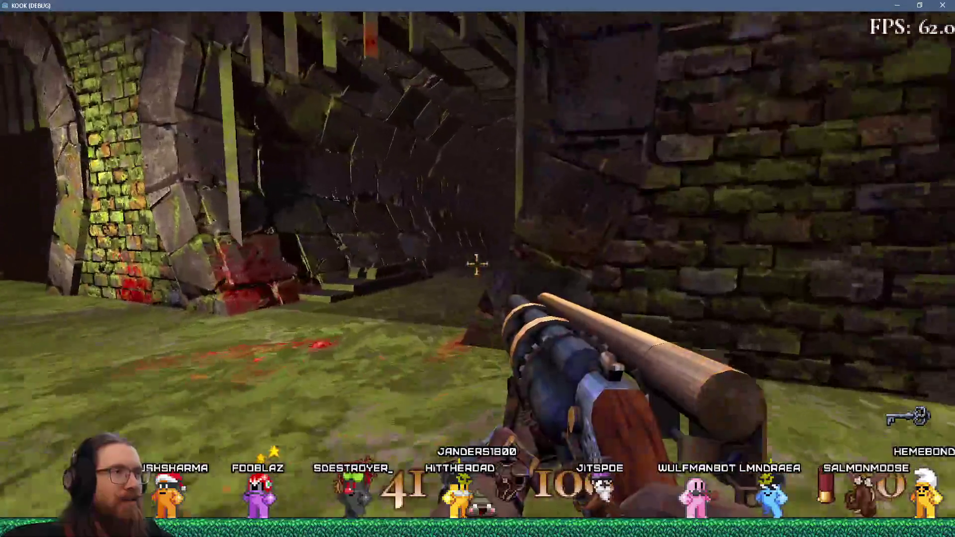
pyautogui.press('w')
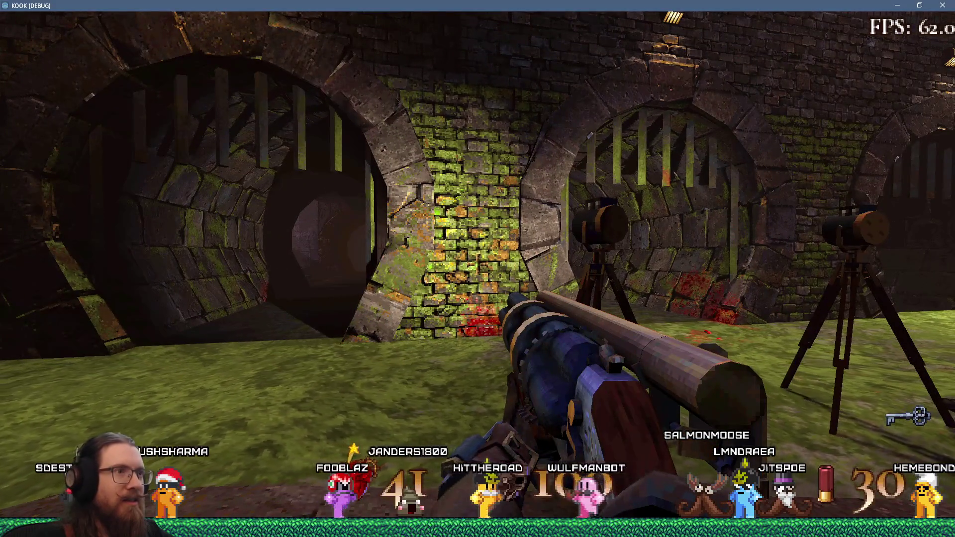
pyautogui.press('`')
pyautogui.write('q')
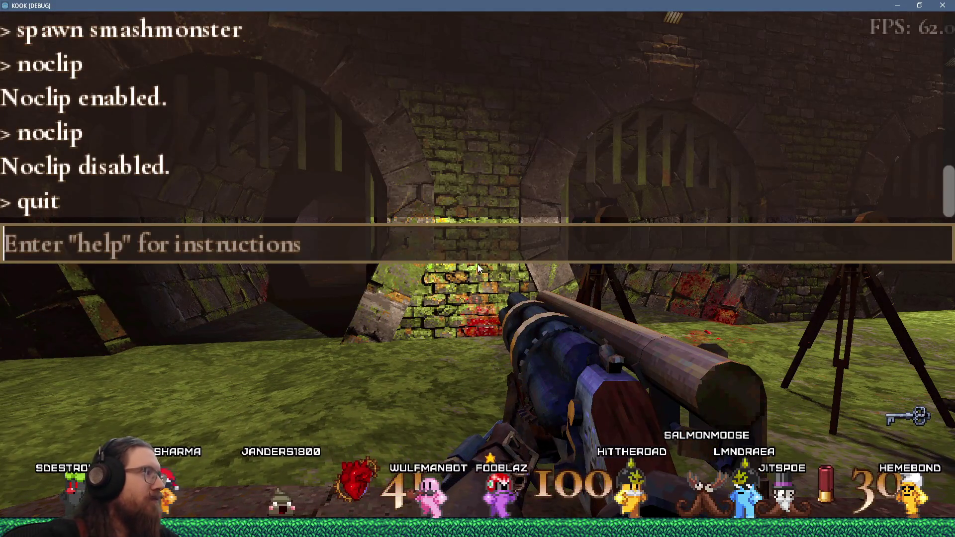
# Bring up the sewer1.map TrenchBroom window, close the Compile dialog, and zoom to the barred room
pyautogui.hotkey('alt', 'Tab')
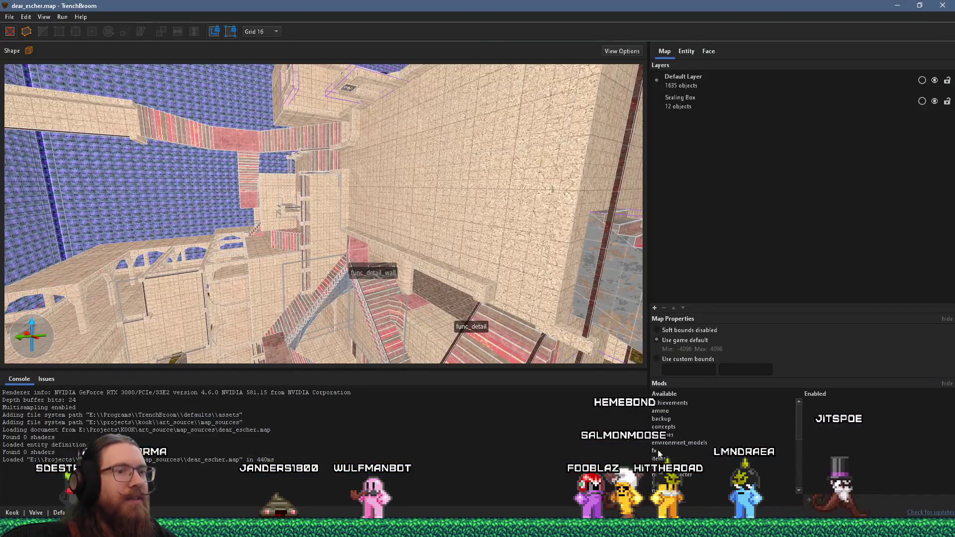
pyautogui.click(795, 527)
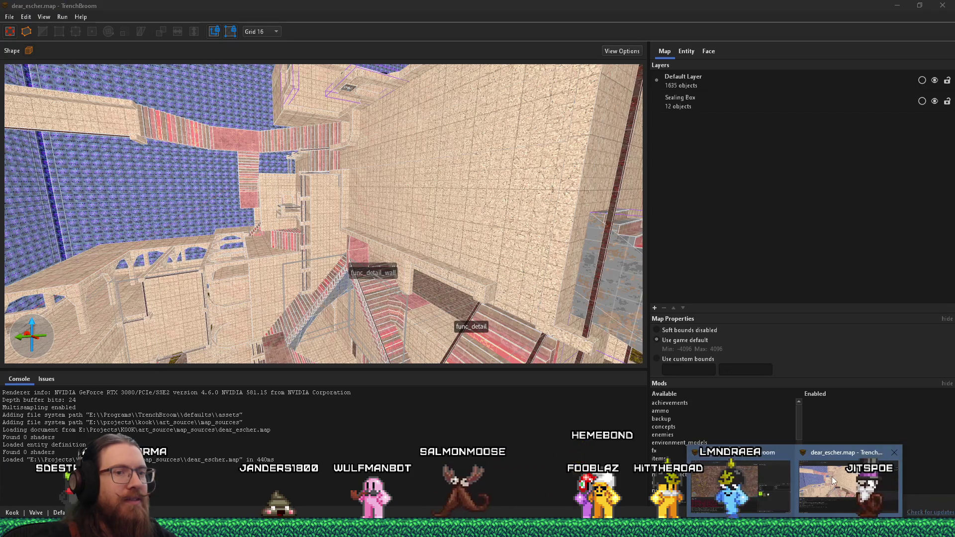
pyautogui.click(751, 478)
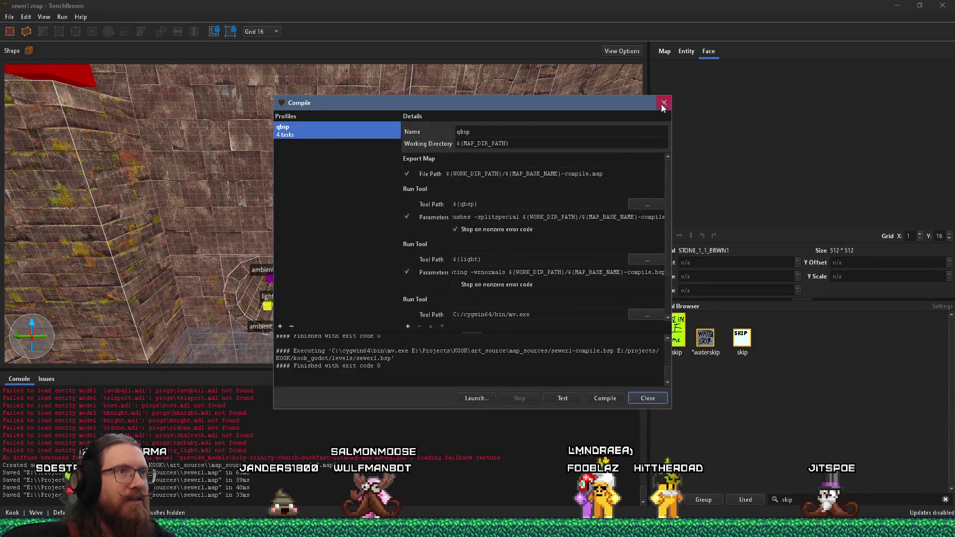
pyautogui.click(663, 102)
pyautogui.scroll(-10, 224, 226)
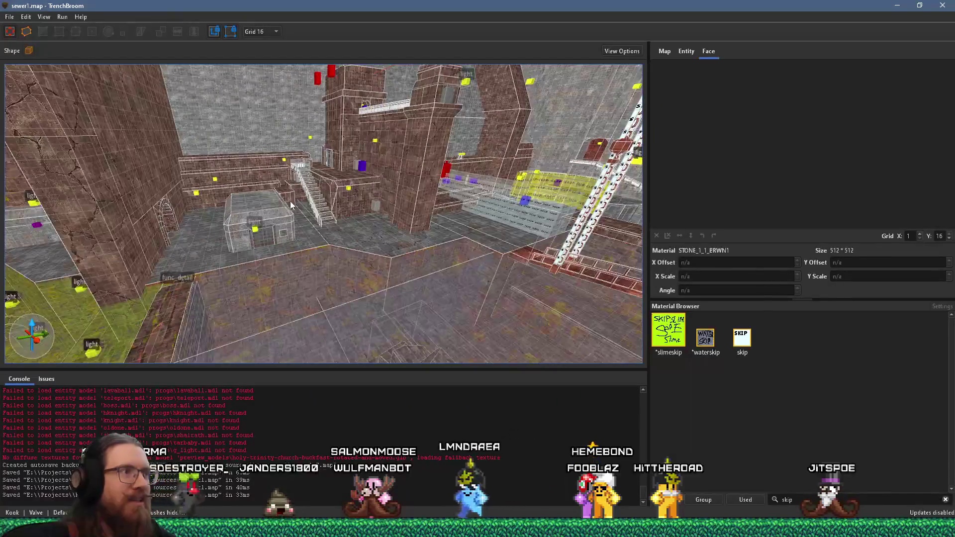
pyautogui.scroll(10, 290, 201)
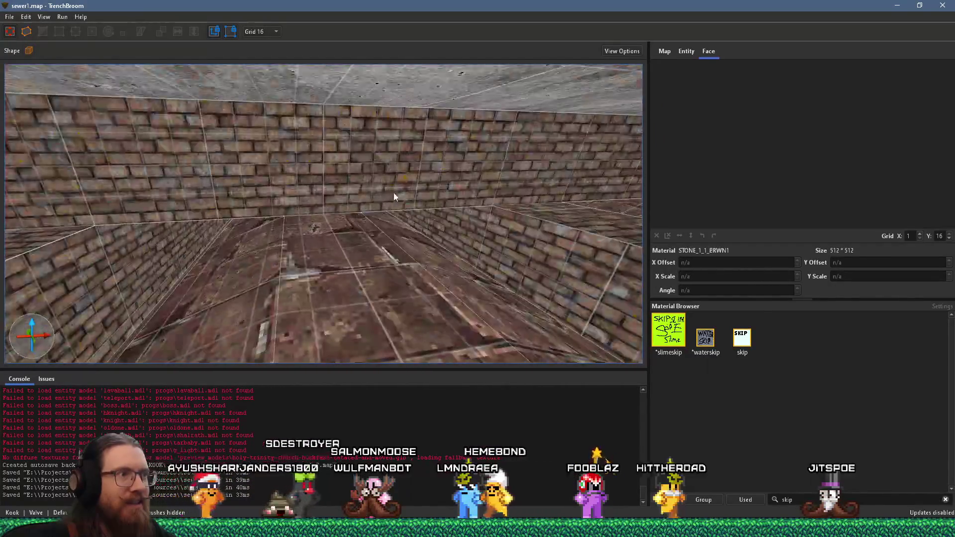
pyautogui.scroll(10, 393, 194)
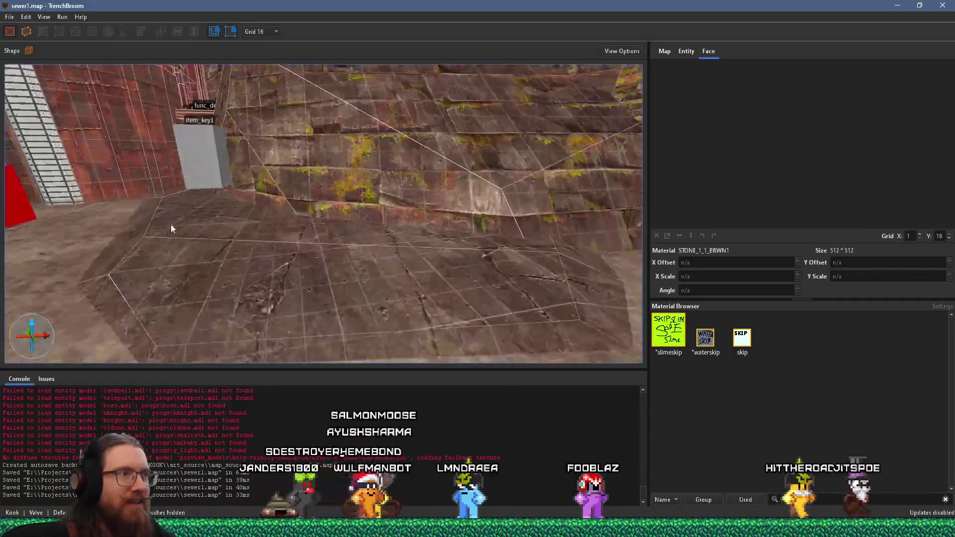
pyautogui.scroll(10, 170, 228)
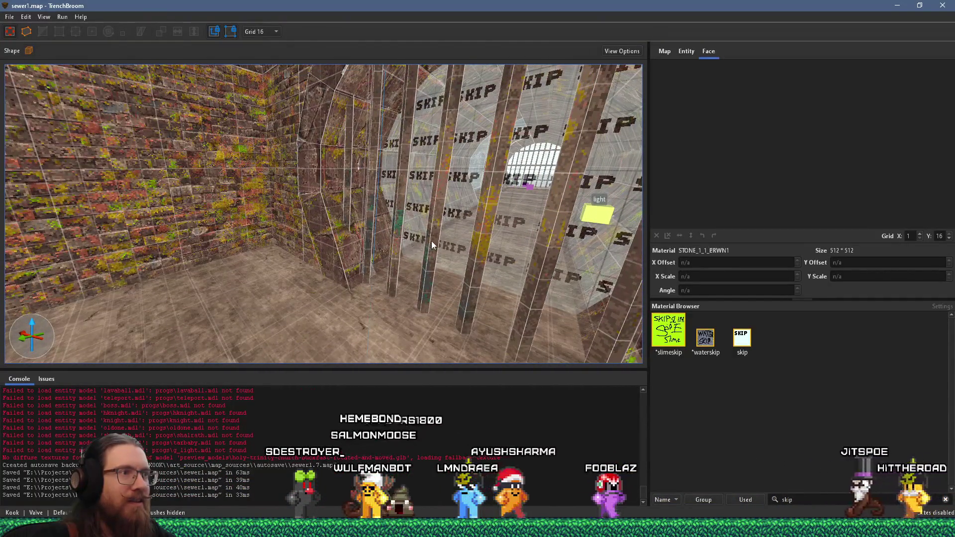
# Select the barred grate func_door, set its speed to 25, then deselect it
pyautogui.click(431, 240)
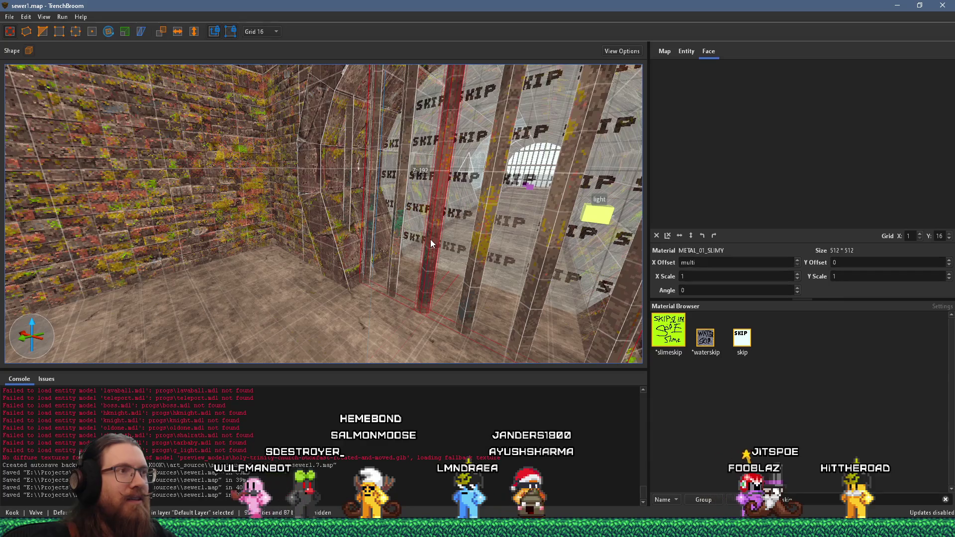
pyautogui.click(687, 51)
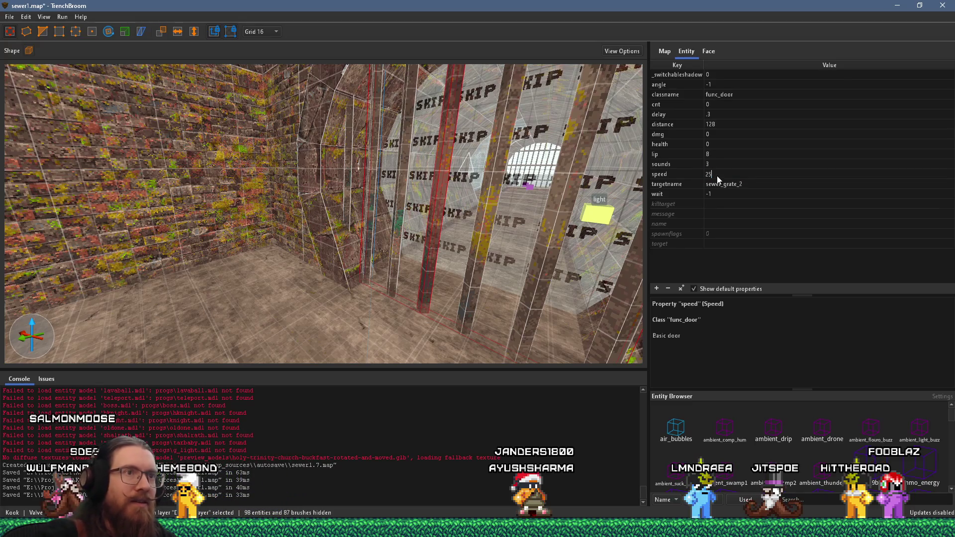
pyautogui.press('Return')
pyautogui.scroll(5, 505, 169)
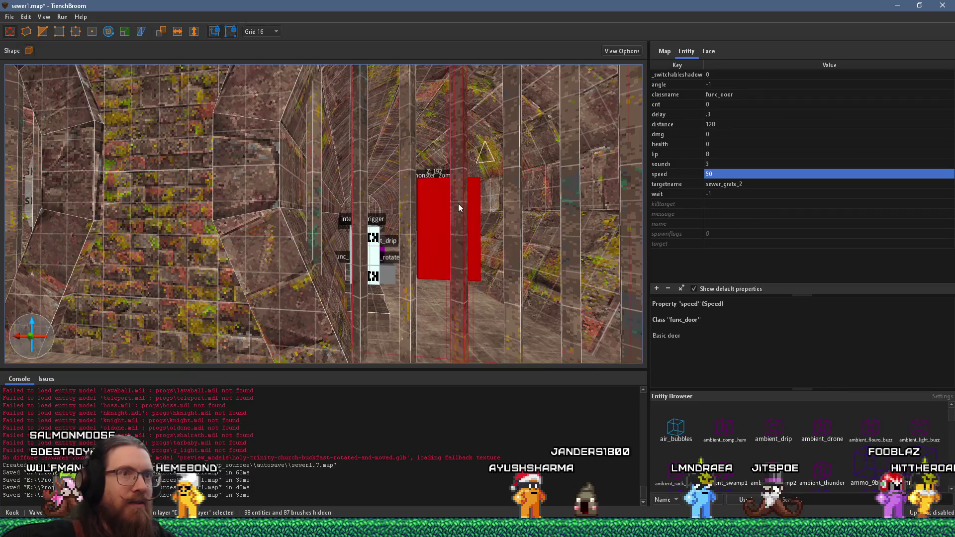
pyautogui.moveTo(453, 204)
pyautogui.mouseDown()
pyautogui.moveTo(246, 218)
pyautogui.moveTo(347, 237)
pyautogui.moveTo(408, 275)
pyautogui.moveTo(261, 254)
pyautogui.moveTo(418, 262)
pyautogui.moveTo(451, 243)
pyautogui.moveTo(392, 174)
pyautogui.mouseUp()
pyautogui.press('Escape')
pyautogui.scroll(3, 407, 269)
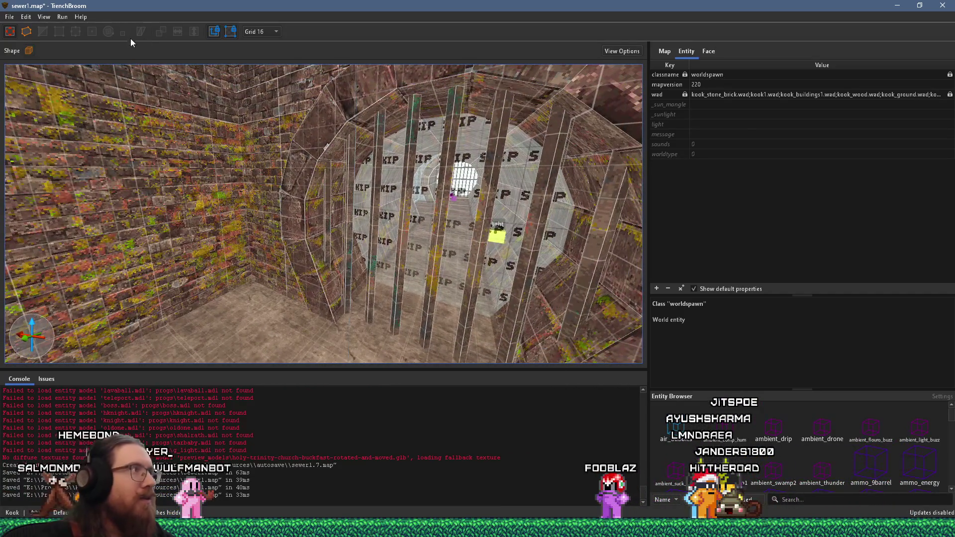
pyautogui.click(10, 16)
# Save sewer1.map and fly forward through the sewer corridor toward the KIP cube
pyautogui.click(72, 111)
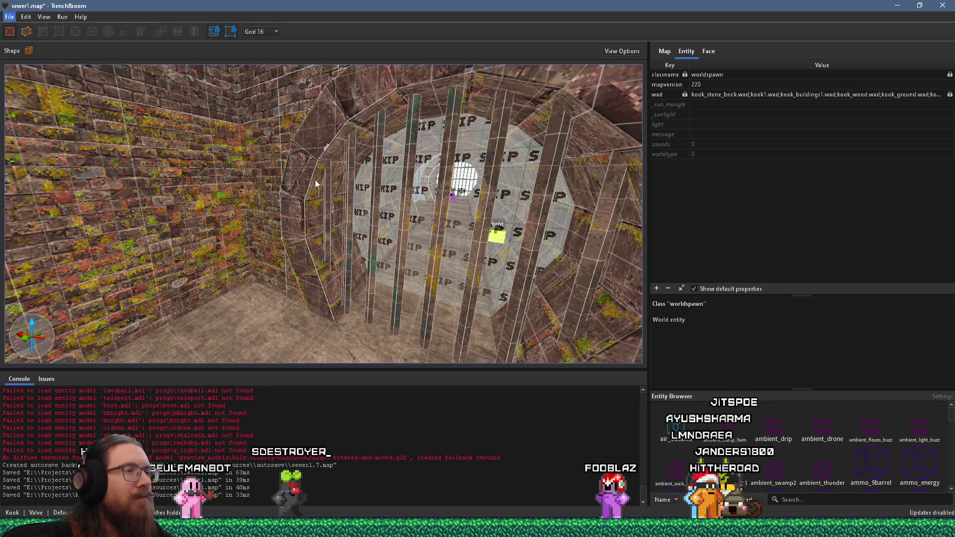
pyautogui.press('w')
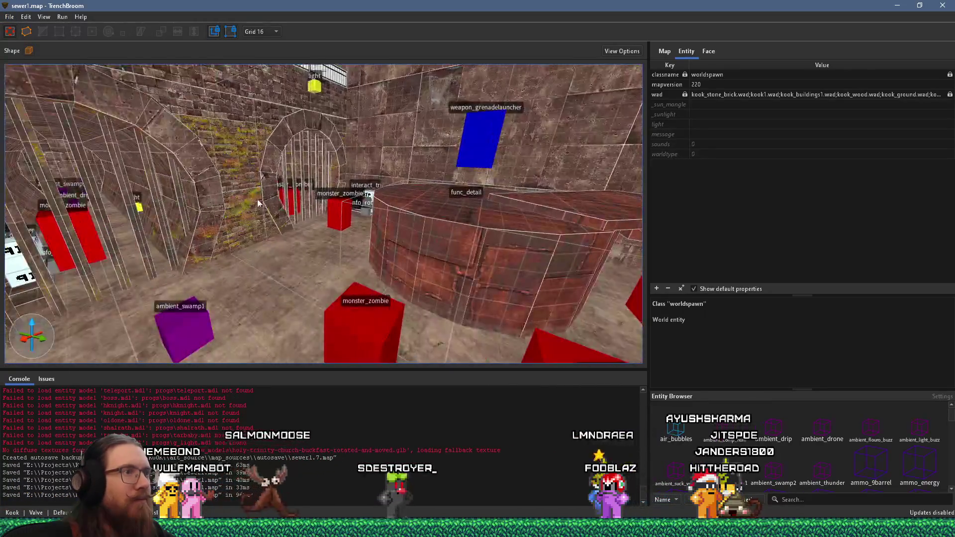
pyautogui.press('w')
pyautogui.press('s')
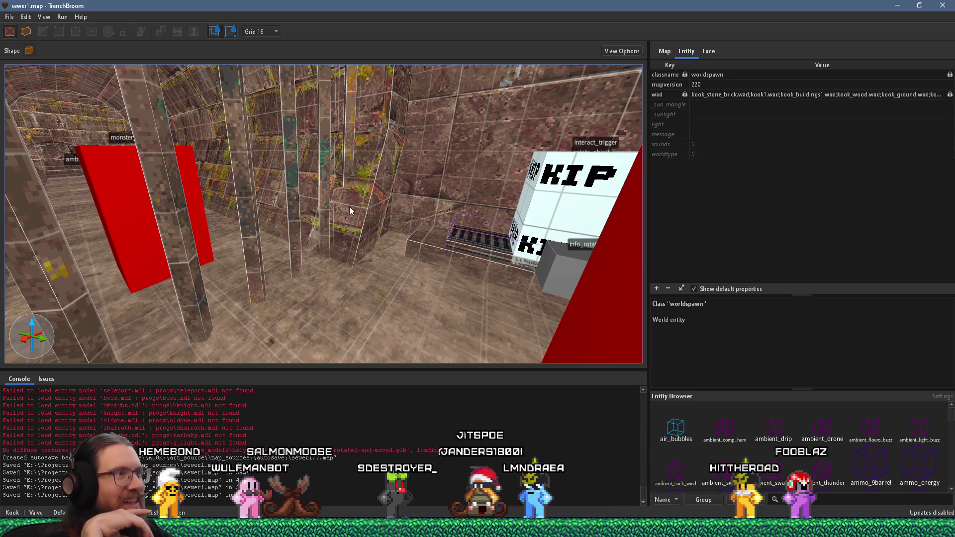
# Look toward the zombie and the wall between the barred arches, then open Compile Map settings
pyautogui.moveTo(350, 207)
pyautogui.mouseDown()
pyautogui.moveTo(284, 185)
pyautogui.moveTo(335, 201)
pyautogui.moveTo(309, 206)
pyautogui.moveTo(448, 198)
pyautogui.moveTo(396, 215)
pyautogui.moveTo(469, 259)
pyautogui.moveTo(435, 251)
pyautogui.mouseUp()
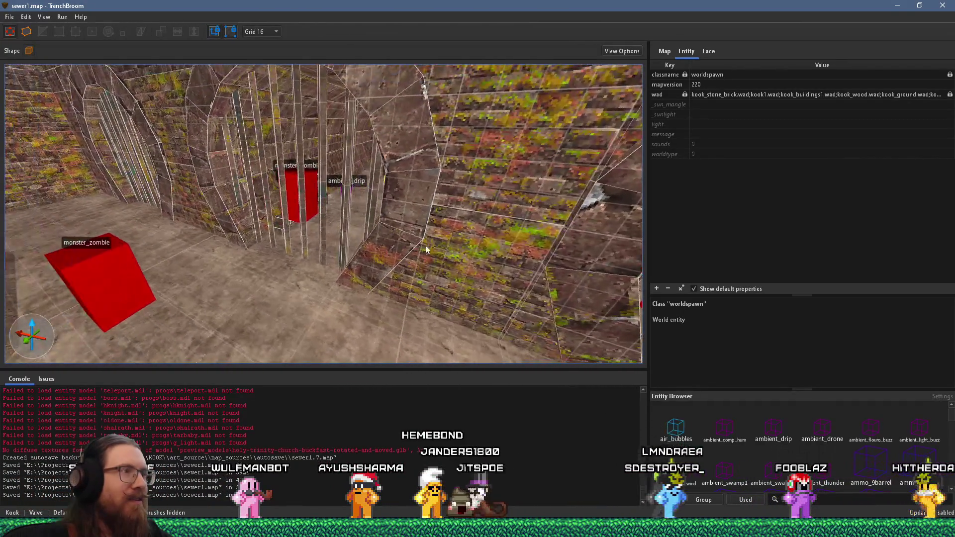
pyautogui.moveTo(328, 215)
pyautogui.mouseDown()
pyautogui.moveTo(462, 259)
pyautogui.moveTo(368, 238)
pyautogui.moveTo(385, 238)
pyautogui.mouseUp()
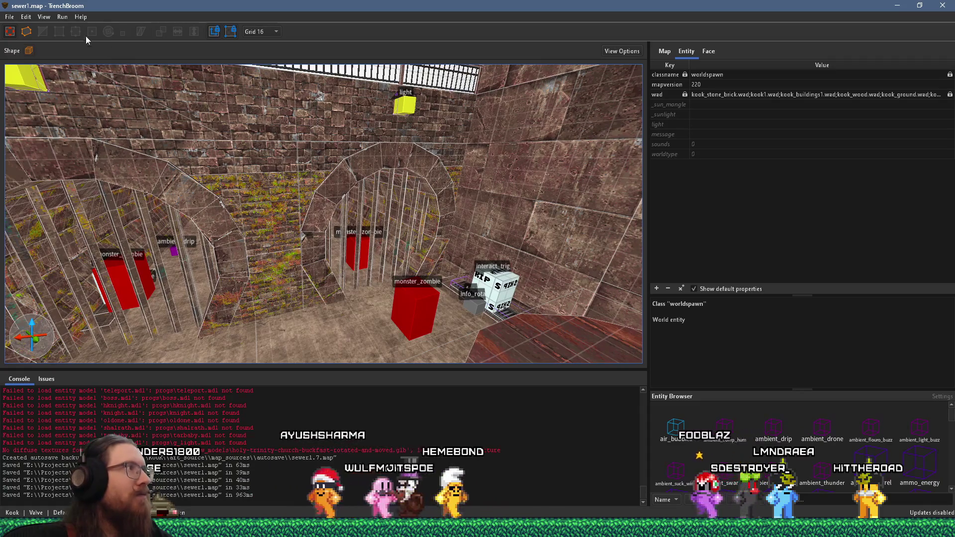
pyautogui.click(62, 17)
pyautogui.click(68, 26)
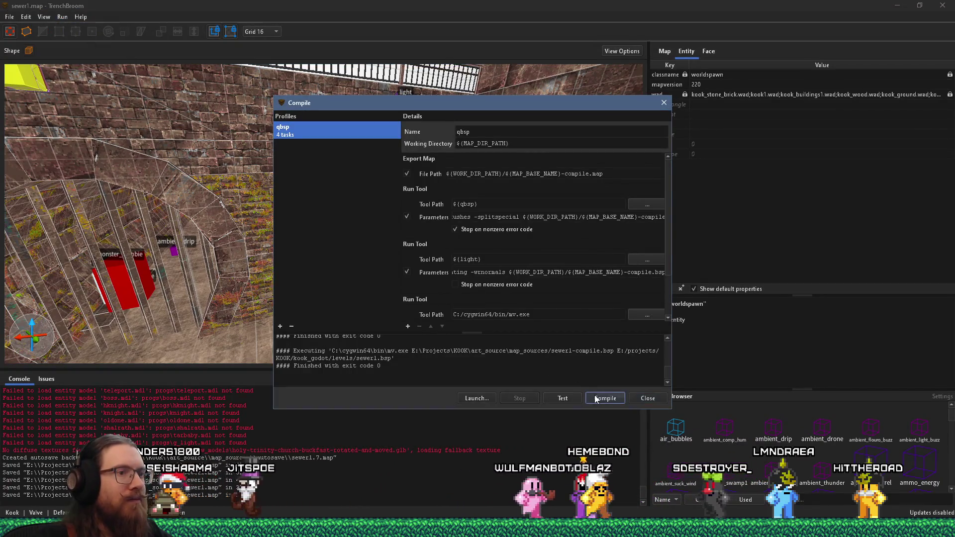
# Compile sewer1.map, then switch to the kook_todo notes and on to the dear_escher map
pyautogui.click(594, 399)
pyautogui.hotkey('alt', 'Tab')
pyautogui.hotkey('alt', 'Tab')
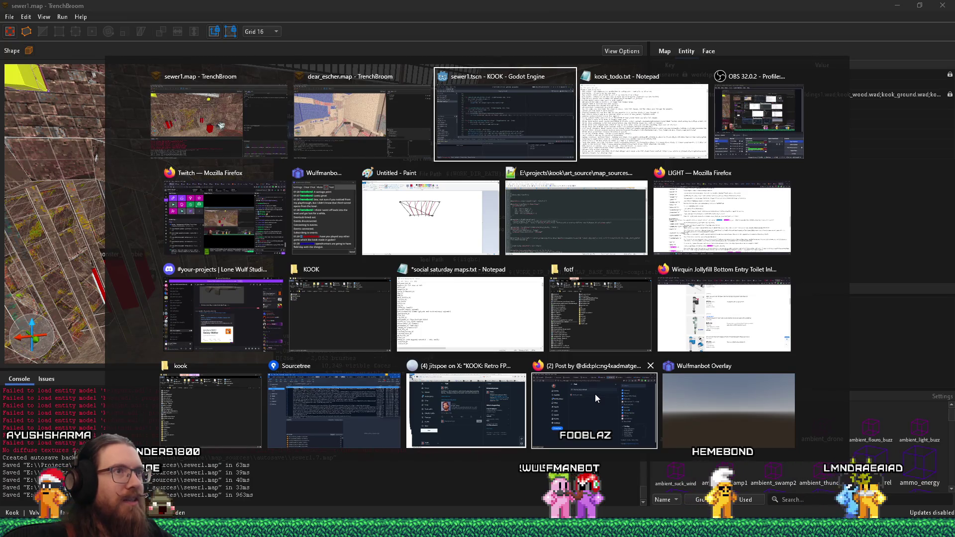
pyautogui.hotkey('alt', 'Tab')
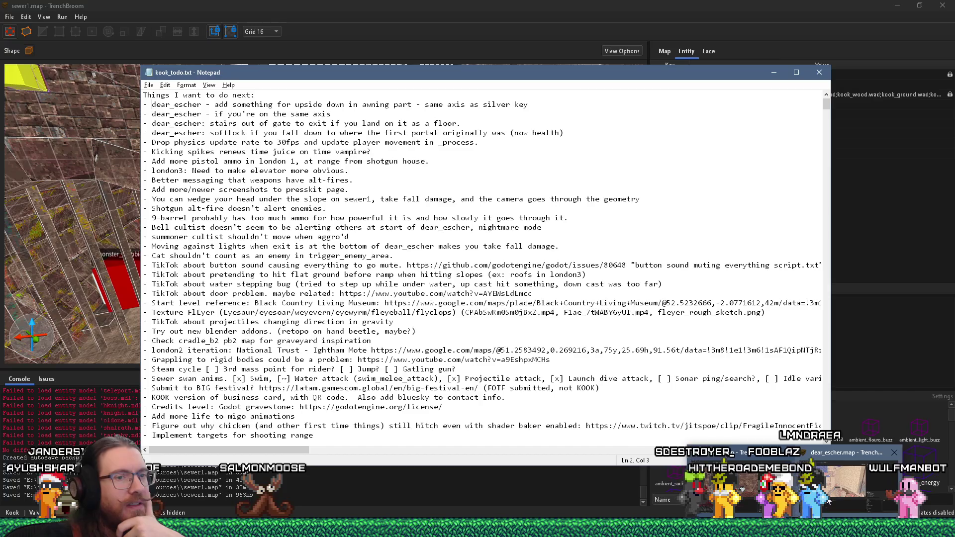
pyautogui.click(828, 500)
# Look around the dear_escher map, moving to another area to view its dark floor
pyautogui.moveTo(446, 267); pyautogui.dragTo(223, 238)
pyautogui.moveTo(305, 235)
pyautogui.mouseDown()
pyautogui.moveTo(347, 242)
pyautogui.moveTo(307, 256)
pyautogui.moveTo(348, 263)
pyautogui.moveTo(157, 210)
pyautogui.moveTo(117, 139)
pyautogui.moveTo(86, 263)
pyautogui.moveTo(214, 265)
pyautogui.moveTo(479, 234)
pyautogui.moveTo(262, 237)
pyautogui.moveTo(252, 222)
pyautogui.moveTo(218, 215)
pyautogui.moveTo(255, 223)
pyautogui.moveTo(116, 310)
pyautogui.moveTo(234, 229)
pyautogui.moveTo(292, 161)
pyautogui.moveTo(305, 187)
pyautogui.moveTo(337, 187)
pyautogui.moveTo(327, 248)
pyautogui.moveTo(399, 146)
pyautogui.moveTo(317, 199)
pyautogui.moveTo(304, 172)
pyautogui.moveTo(334, 114)
pyautogui.moveTo(338, 173)
pyautogui.moveTo(332, 160)
pyautogui.moveTo(199, 217)
pyautogui.moveTo(125, 299)
pyautogui.moveTo(108, 348)
pyautogui.moveTo(137, 367)
pyautogui.moveTo(173, 296)
pyautogui.moveTo(297, 268)
pyautogui.moveTo(255, 202)
pyautogui.moveTo(319, 176)
pyautogui.moveTo(416, 187)
pyautogui.moveTo(431, 113)
pyautogui.moveTo(328, 91)
pyautogui.moveTo(236, 146)
pyautogui.moveTo(261, 210)
pyautogui.moveTo(282, 192)
pyautogui.moveTo(291, 236)
pyautogui.mouseUp()
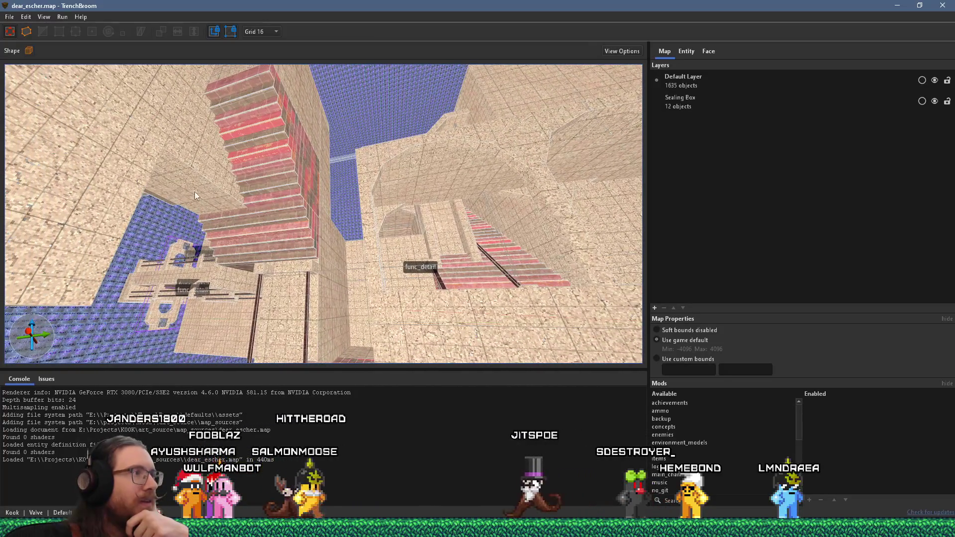
pyautogui.moveTo(186, 191)
pyautogui.mouseDown()
pyautogui.moveTo(196, 168)
pyautogui.moveTo(191, 187)
pyautogui.moveTo(313, 139)
pyautogui.moveTo(226, 156)
pyautogui.moveTo(256, 125)
pyautogui.moveTo(472, 87)
pyautogui.moveTo(385, 205)
pyautogui.moveTo(291, 250)
pyautogui.moveTo(440, 214)
pyautogui.moveTo(381, 204)
pyautogui.moveTo(349, 217)
pyautogui.mouseUp()
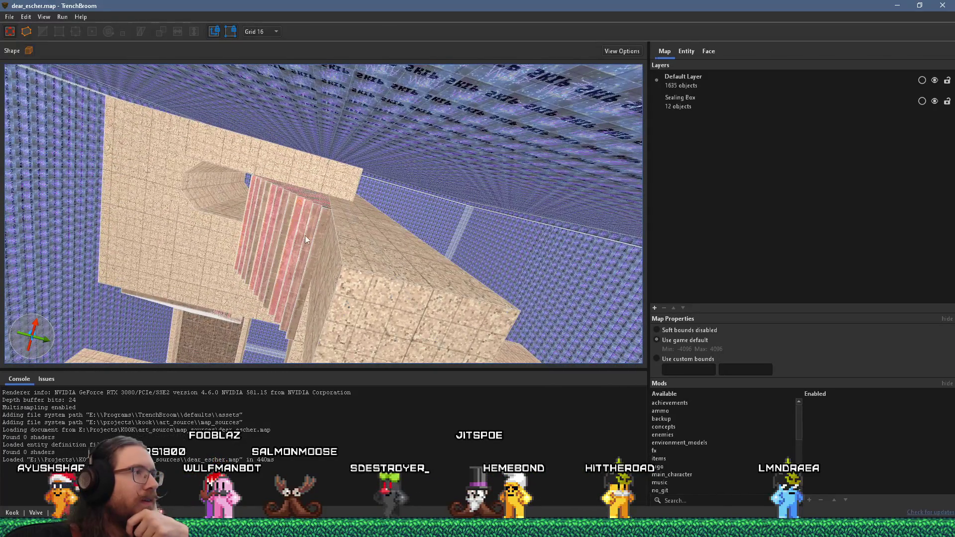
pyautogui.moveTo(276, 230)
pyautogui.mouseDown()
pyautogui.moveTo(438, 136)
pyautogui.moveTo(291, 80)
pyautogui.moveTo(281, 66)
pyautogui.moveTo(395, 163)
pyautogui.moveTo(504, 141)
pyautogui.moveTo(474, 133)
pyautogui.mouseUp()
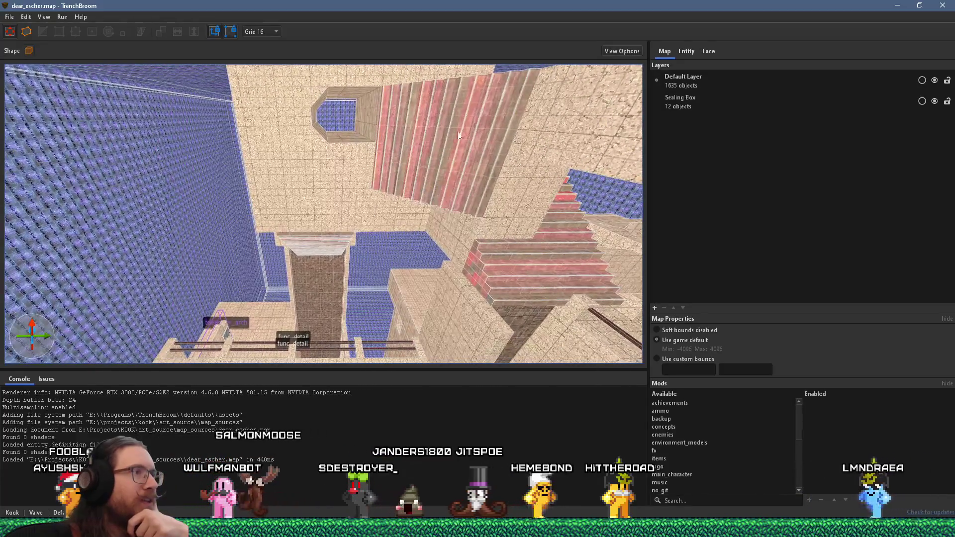
pyautogui.moveTo(375, 132)
pyautogui.mouseDown()
pyautogui.moveTo(522, 212)
pyautogui.moveTo(291, 289)
pyautogui.moveTo(192, 219)
pyautogui.mouseUp()
pyautogui.moveTo(296, 139)
pyautogui.mouseDown()
pyautogui.moveTo(310, 215)
pyautogui.moveTo(436, 262)
pyautogui.mouseUp()
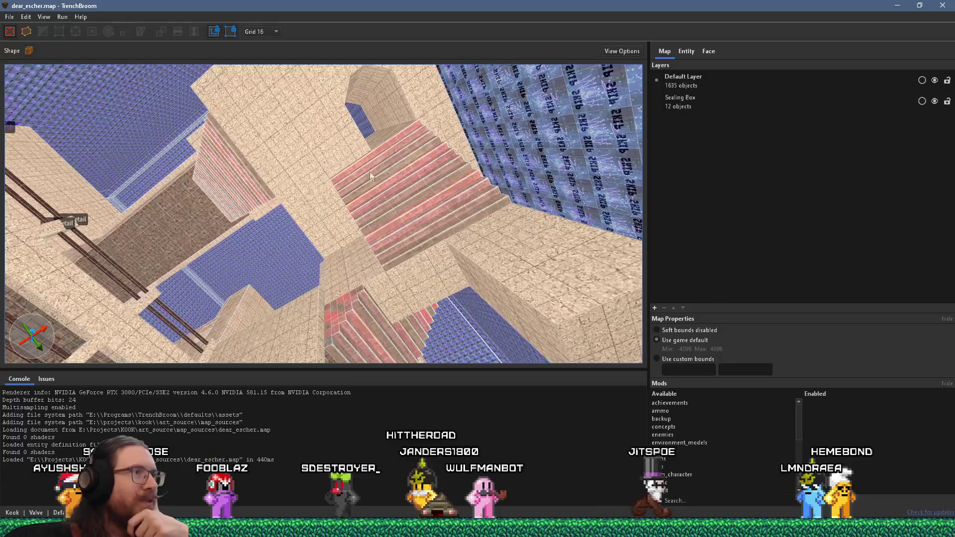
pyautogui.moveTo(360, 170)
pyautogui.mouseDown()
pyautogui.moveTo(386, 223)
pyautogui.moveTo(356, 177)
pyautogui.moveTo(280, 230)
pyautogui.moveTo(370, 125)
pyautogui.moveTo(321, 250)
pyautogui.moveTo(323, 208)
pyautogui.moveTo(392, 217)
pyautogui.moveTo(518, 167)
pyautogui.moveTo(308, 287)
pyautogui.moveTo(327, 251)
pyautogui.moveTo(496, 179)
pyautogui.moveTo(380, 207)
pyautogui.moveTo(217, 186)
pyautogui.moveTo(368, 157)
pyautogui.mouseUp()
pyautogui.scroll(5, 275, 224)
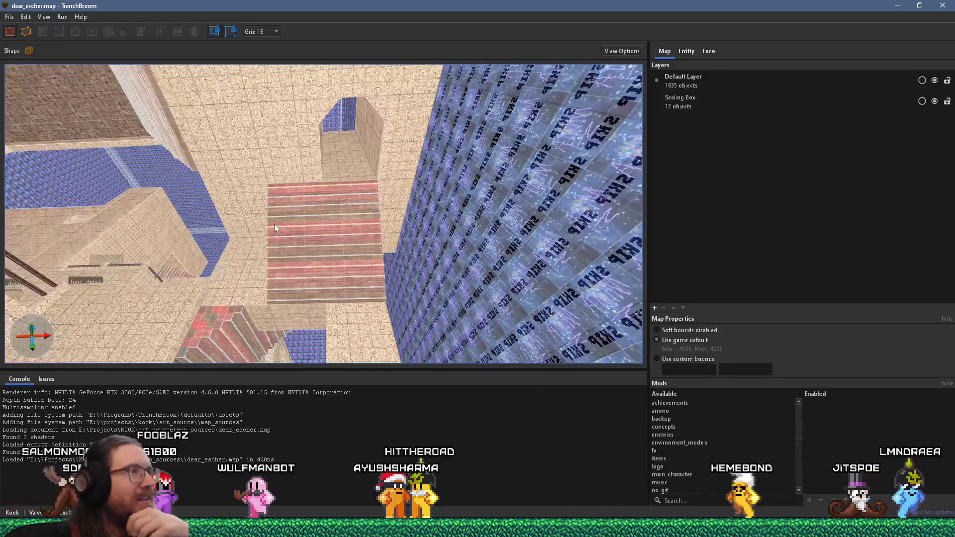
pyautogui.scroll(-2, 337, 179)
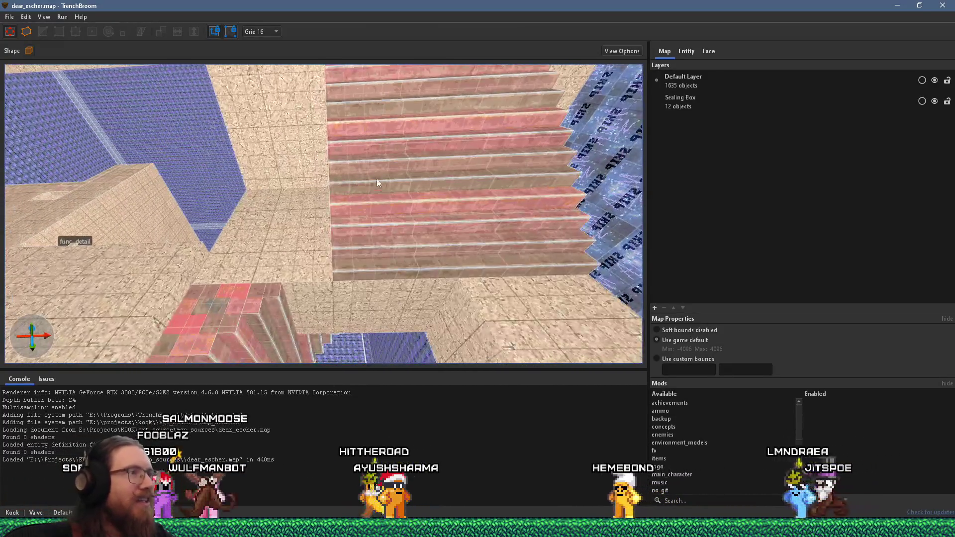
pyautogui.click(397, 267)
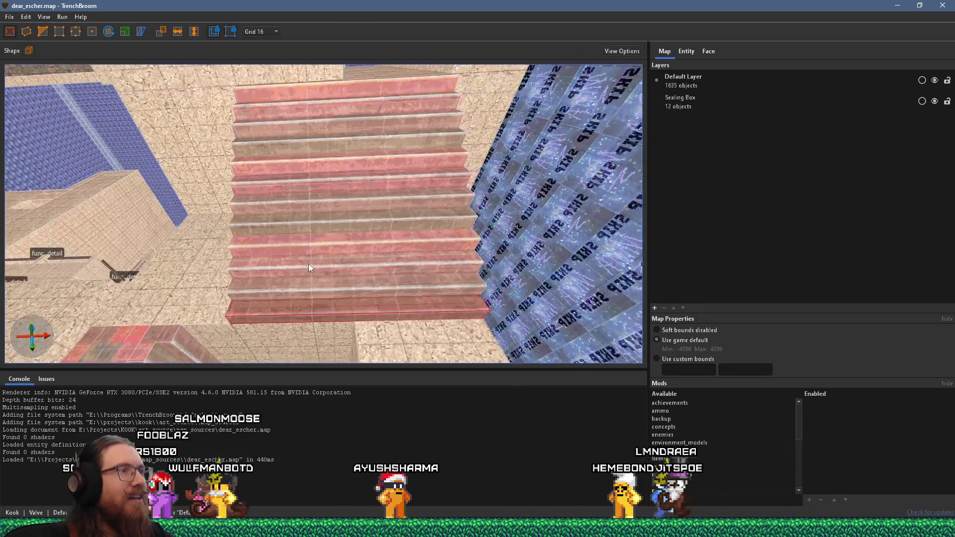
pyautogui.press('Escape')
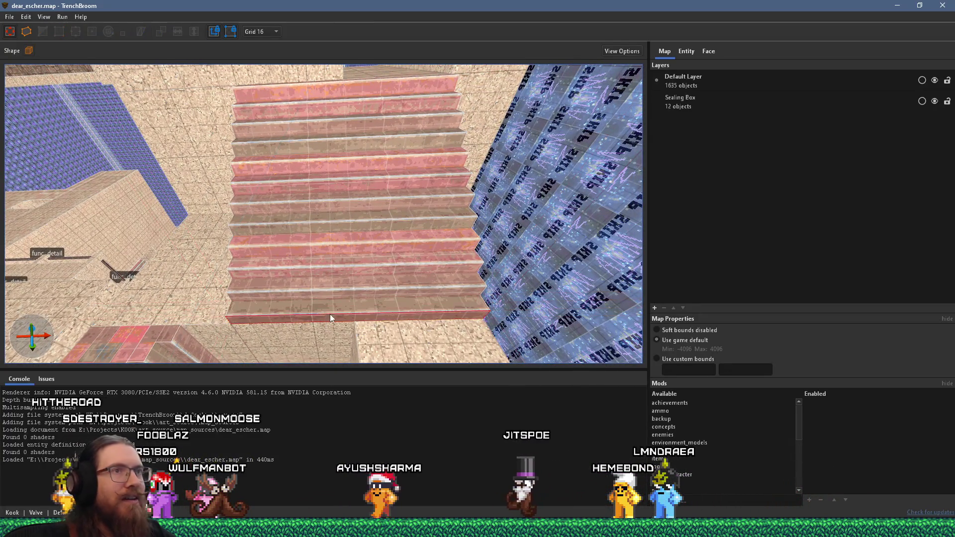
# Set the stair face texture's X offset to 296 in the face alignment settings
pyautogui.click(710, 53)
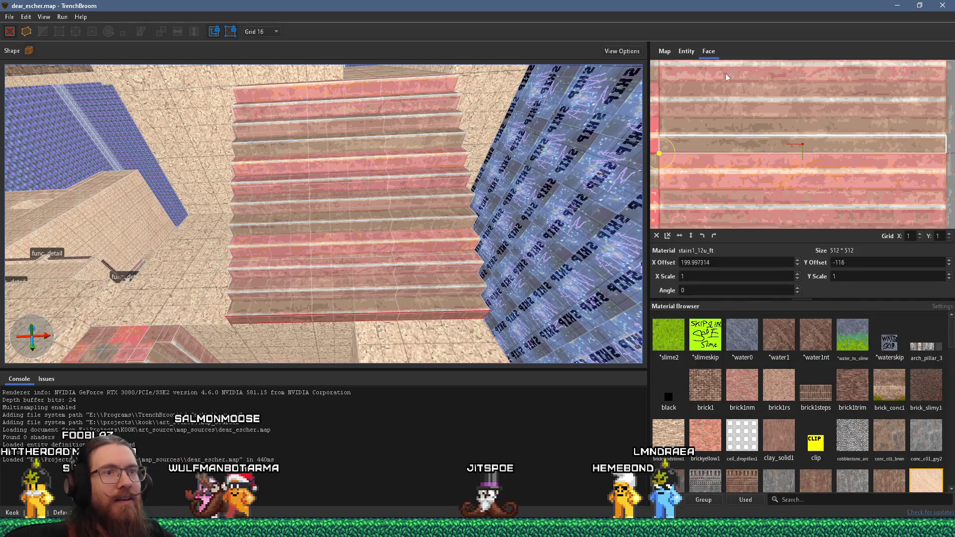
pyautogui.scroll(-2, 784, 150)
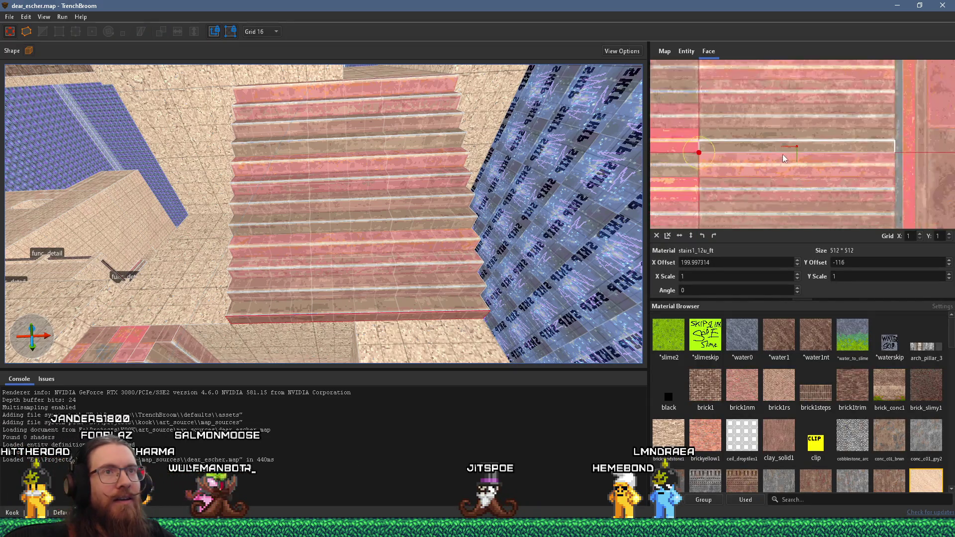
pyautogui.moveTo(716, 175)
pyautogui.mouseDown()
pyautogui.moveTo(813, 180)
pyautogui.moveTo(929, 159)
pyautogui.moveTo(822, 161)
pyautogui.mouseUp()
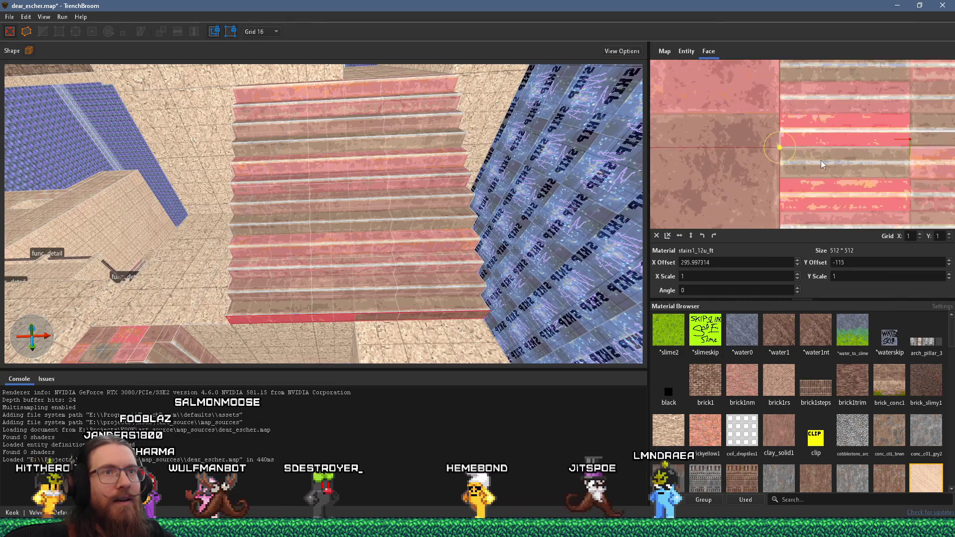
pyautogui.scroll(3, 798, 128)
pyautogui.moveTo(787, 122); pyautogui.dragTo(788, 121)
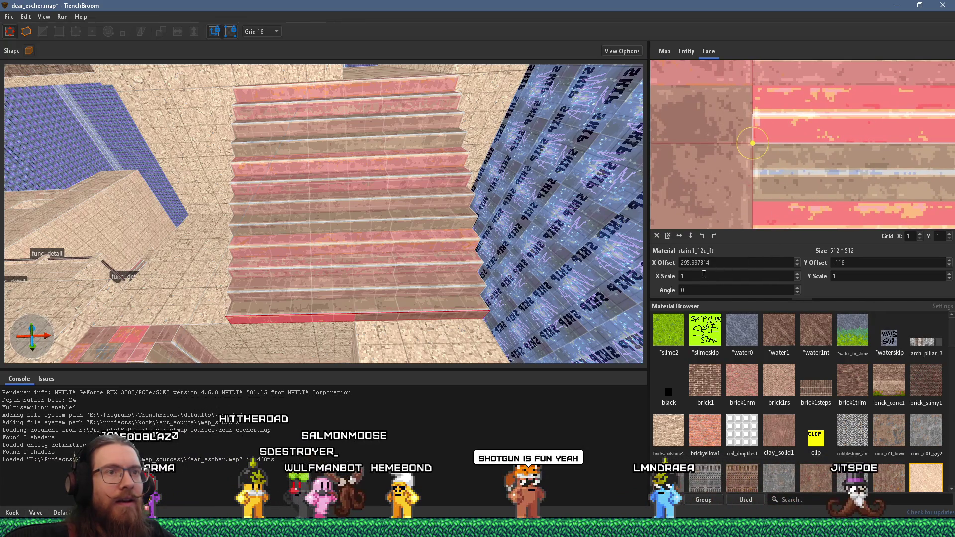
pyautogui.moveTo(689, 263); pyautogui.dragTo(749, 261)
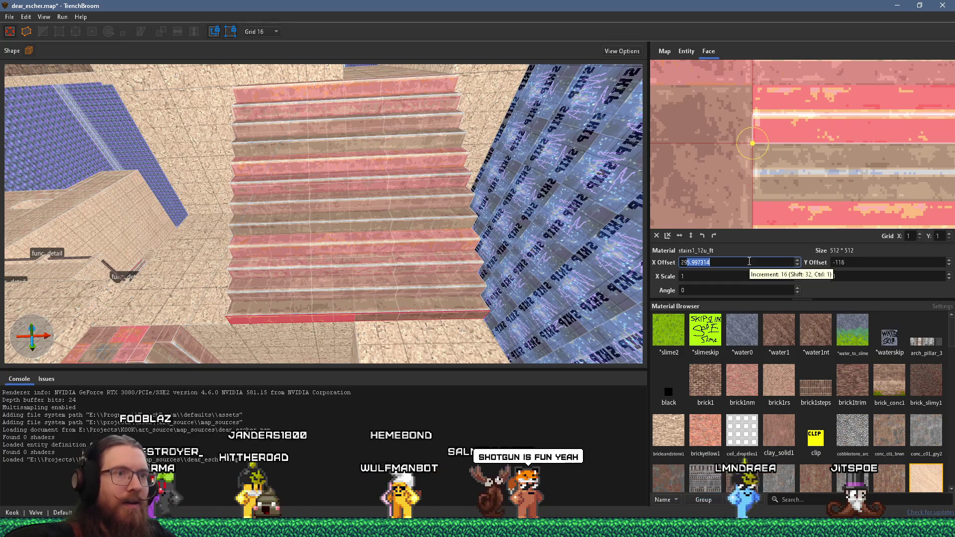
pyautogui.write('6')
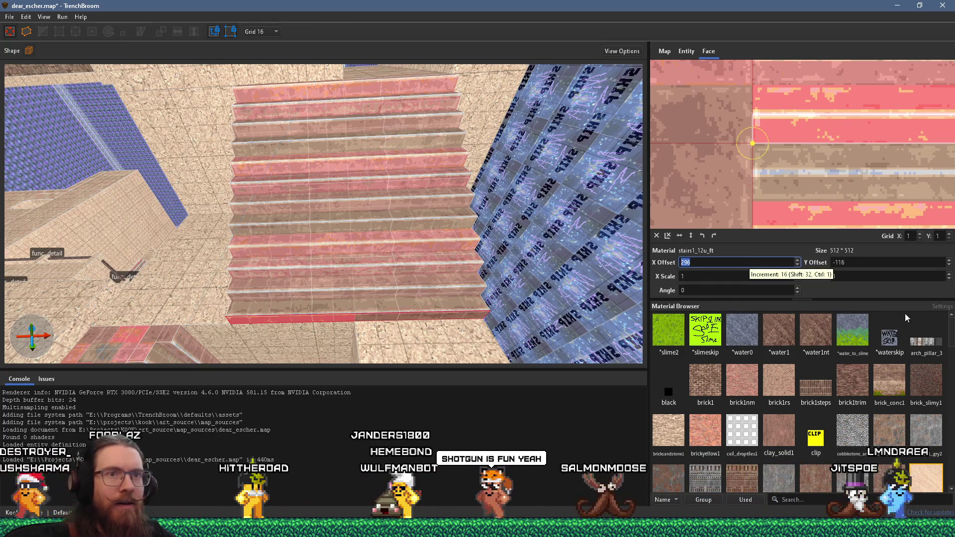
pyautogui.press('Return')
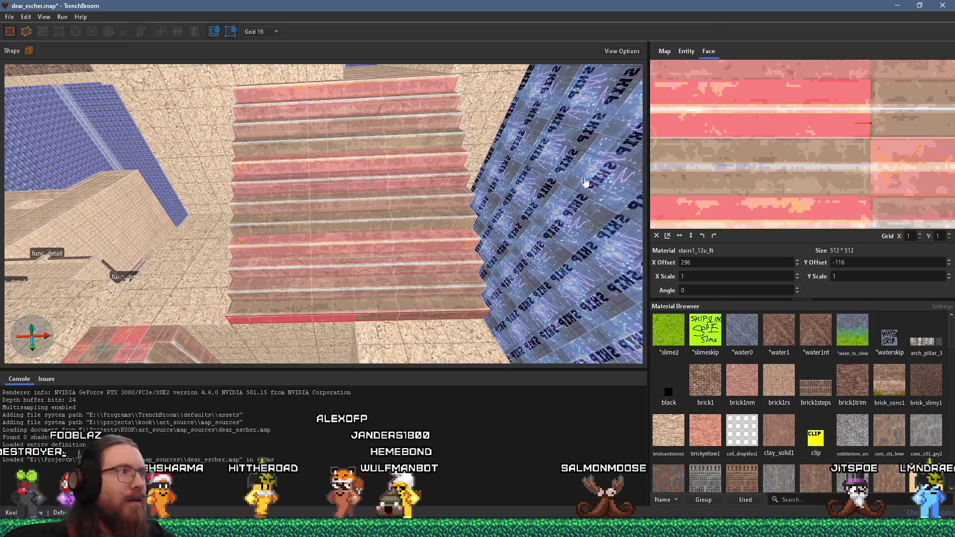
# Select the bottom step's faces and slide the stair texture vertically to Y offset -500, then deselect
pyautogui.scroll(3, 363, 184)
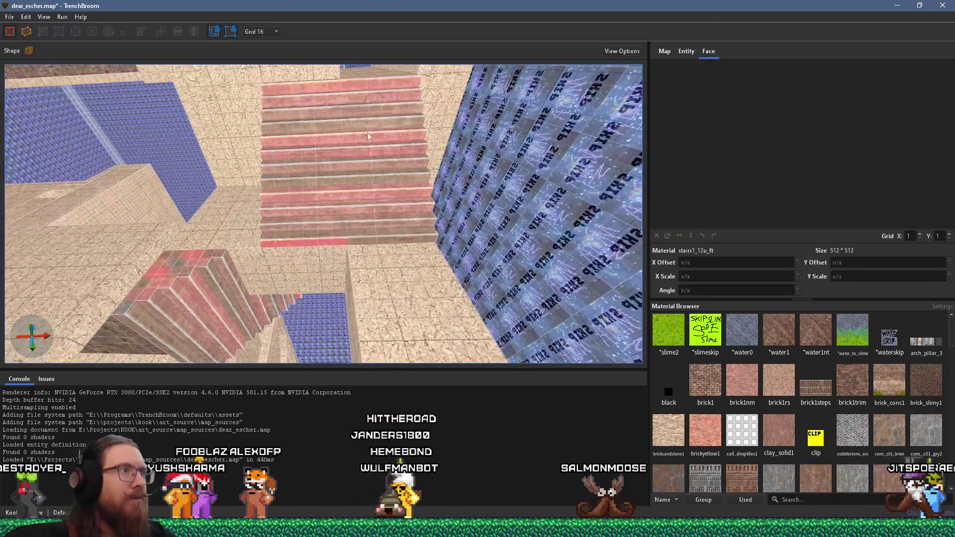
pyautogui.moveTo(354, 82)
pyautogui.mouseDown()
pyautogui.moveTo(378, 225)
pyautogui.moveTo(380, 209)
pyautogui.mouseUp()
pyautogui.scroll(3, 363, 206)
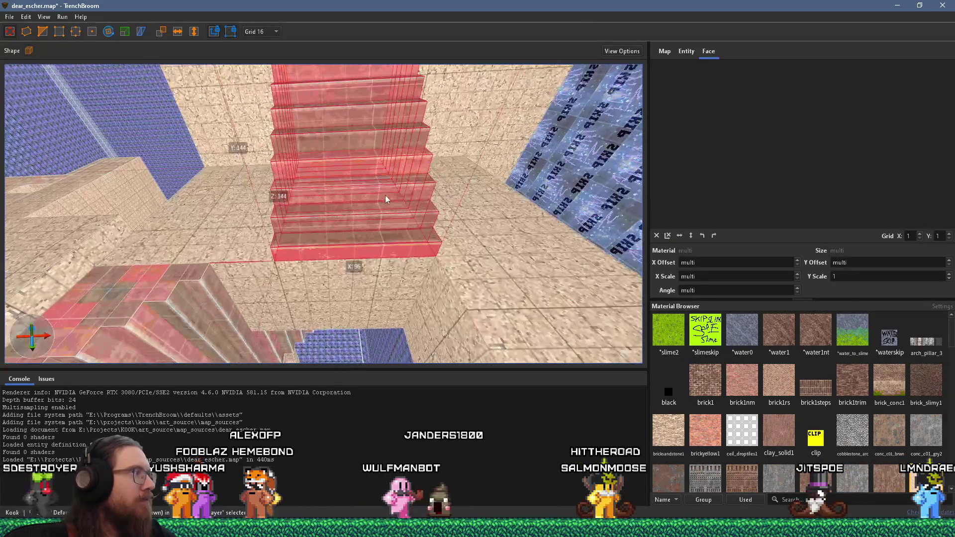
pyautogui.keyDown('shift'); pyautogui.click(367, 248); pyautogui.keyUp('shift')
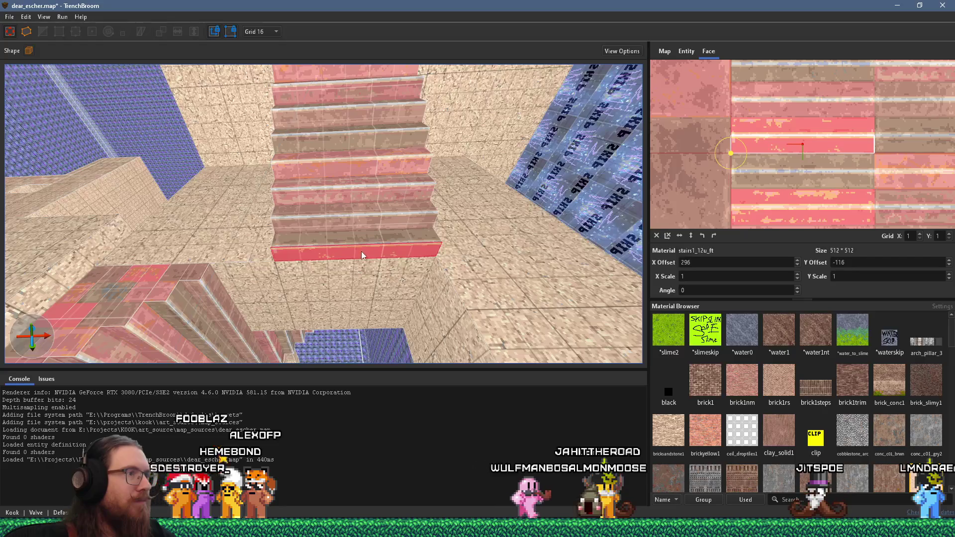
pyautogui.keyDown('ctrl'); pyautogui.keyDown('shift'); pyautogui.click(370, 237); pyautogui.keyUp('shift'); pyautogui.keyUp('ctrl')
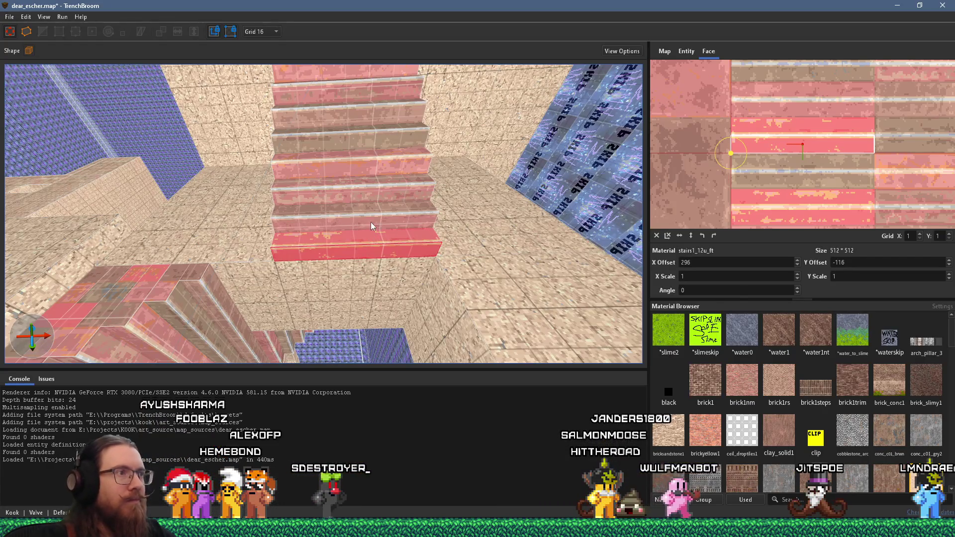
pyautogui.moveTo(361, 160); pyautogui.dragTo(388, 291)
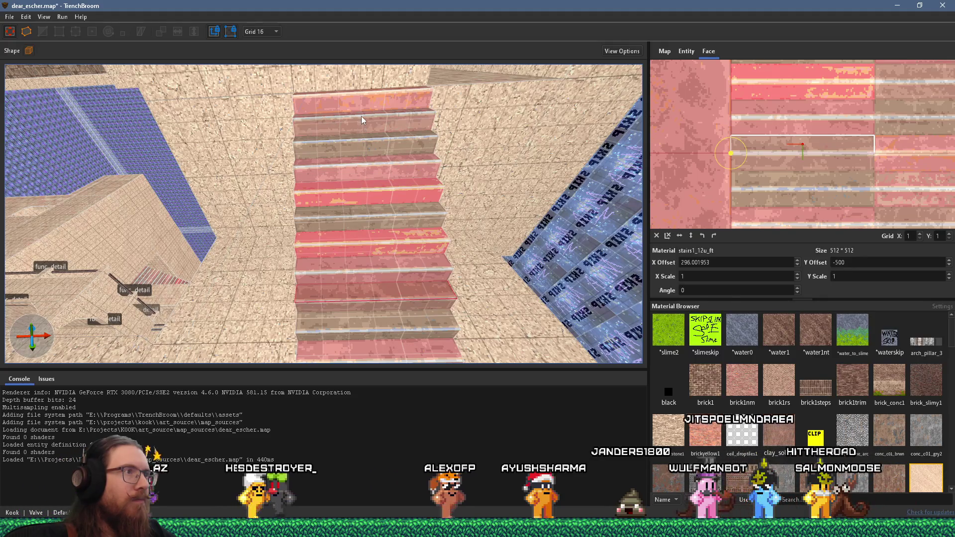
pyautogui.click(377, 205)
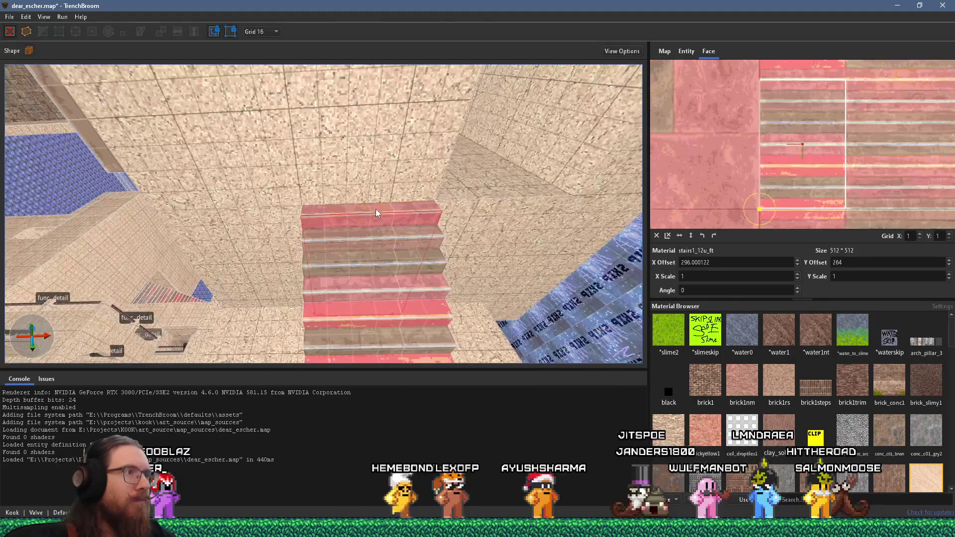
pyautogui.moveTo(325, 184)
pyautogui.mouseDown()
pyautogui.moveTo(191, 162)
pyautogui.moveTo(218, 195)
pyautogui.moveTo(403, 114)
pyautogui.moveTo(256, 145)
pyautogui.moveTo(372, 157)
pyautogui.moveTo(246, 270)
pyautogui.moveTo(202, 227)
pyautogui.moveTo(342, 251)
pyautogui.moveTo(271, 321)
pyautogui.moveTo(316, 281)
pyautogui.mouseUp()
pyautogui.press('Escape')
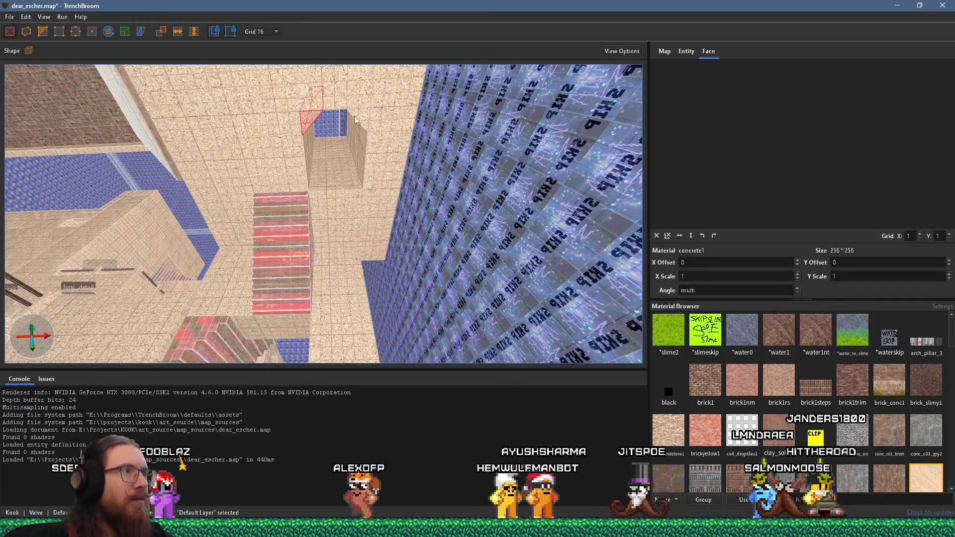
pyautogui.keyDown('ctrl'); pyautogui.click(375, 159); pyautogui.keyUp('ctrl')
pyautogui.keyDown('ctrl'); pyautogui.click(345, 217); pyautogui.keyUp('ctrl')
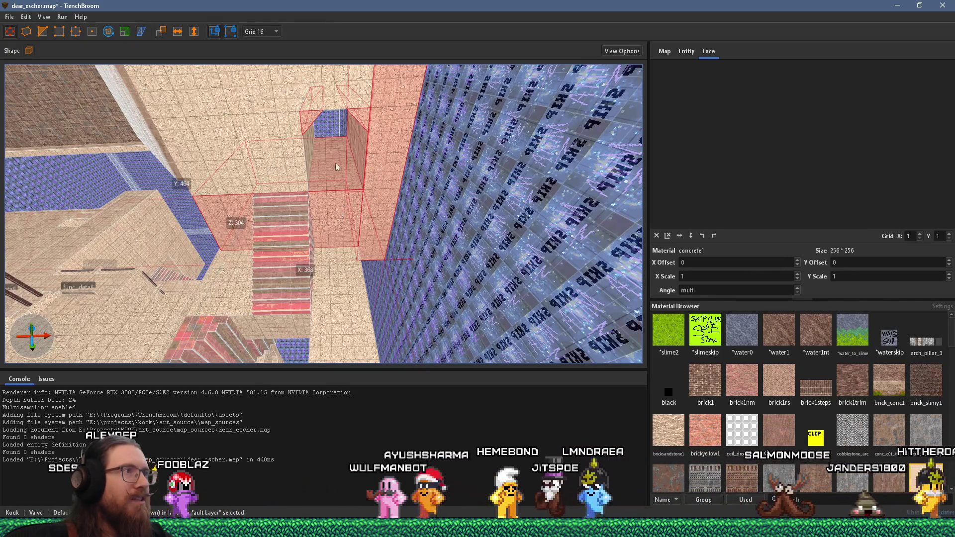
pyautogui.moveTo(337, 134)
pyautogui.mouseDown()
pyautogui.moveTo(324, 141)
pyautogui.moveTo(373, 107)
pyautogui.moveTo(365, 150)
pyautogui.moveTo(354, 51)
pyautogui.mouseUp()
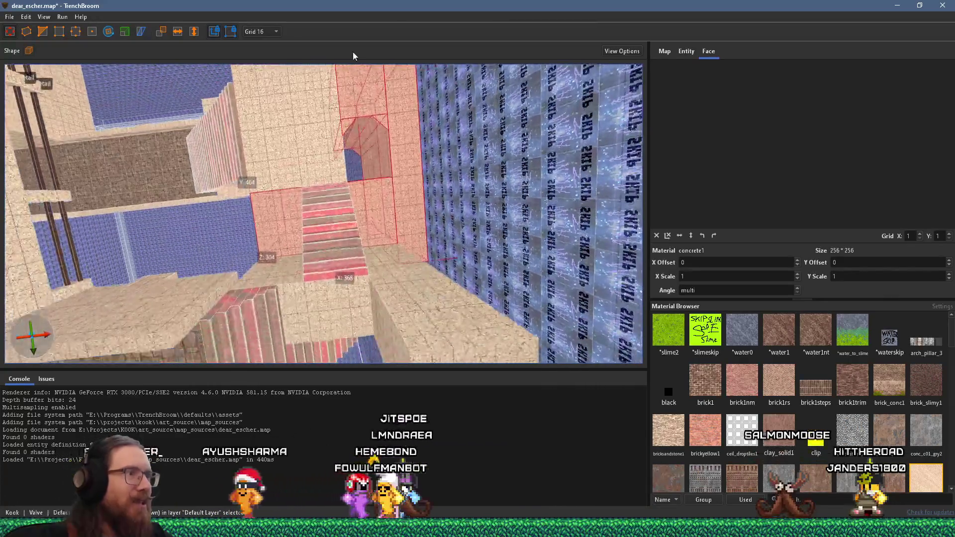
pyautogui.keyDown('ctrl'); pyautogui.click(399, 301); pyautogui.keyUp('ctrl')
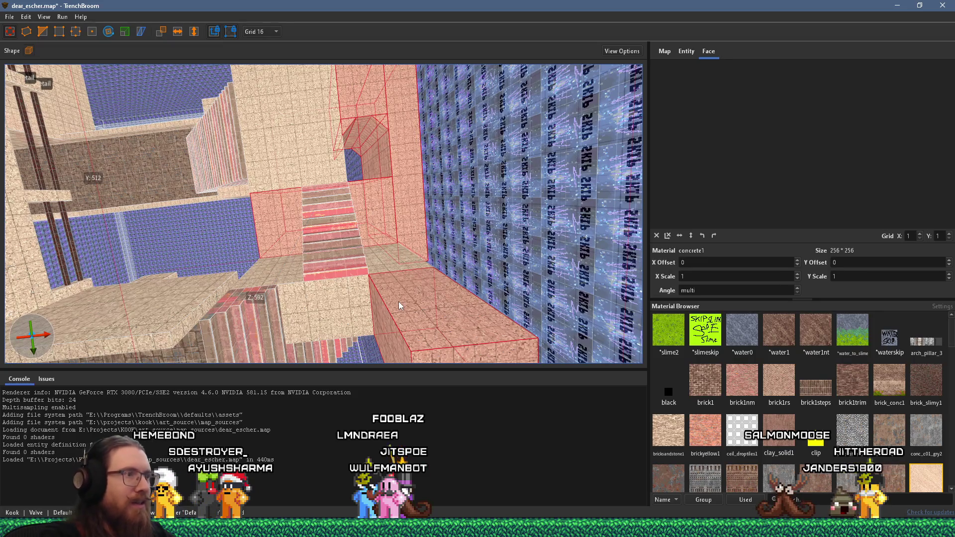
pyautogui.press('Escape')
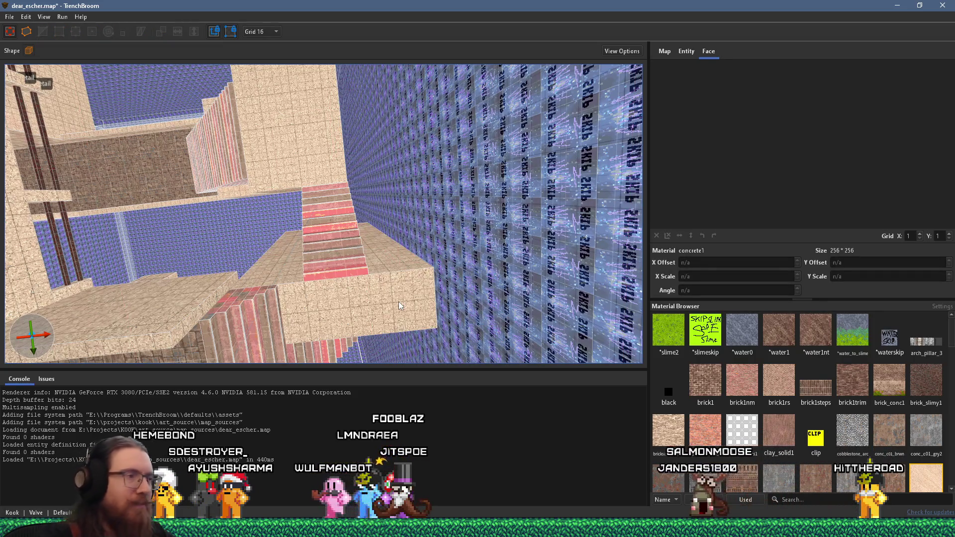
pyautogui.moveTo(399, 302)
pyautogui.mouseDown()
pyautogui.moveTo(447, 150)
pyautogui.moveTo(401, 132)
pyautogui.moveTo(124, 150)
pyautogui.moveTo(289, 255)
pyautogui.moveTo(394, 190)
pyautogui.moveTo(375, 254)
pyautogui.moveTo(301, 311)
pyautogui.moveTo(261, 118)
pyautogui.moveTo(118, 98)
pyautogui.moveTo(148, 133)
pyautogui.moveTo(365, 195)
pyautogui.moveTo(522, 171)
pyautogui.moveTo(260, 175)
pyautogui.moveTo(353, 274)
pyautogui.moveTo(424, 123)
pyautogui.moveTo(291, 157)
pyautogui.moveTo(288, 177)
pyautogui.moveTo(282, 137)
pyautogui.mouseUp()
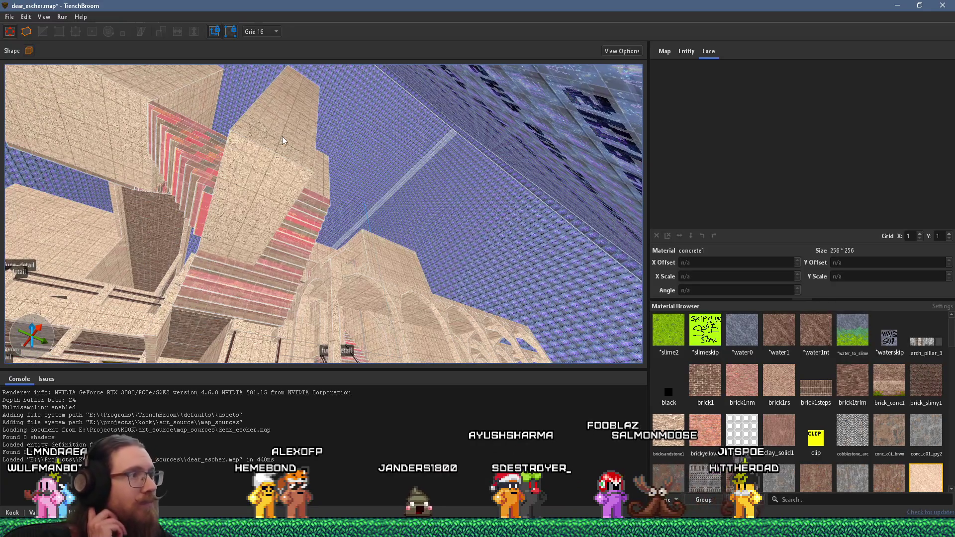
pyautogui.moveTo(282, 138)
pyautogui.mouseDown()
pyautogui.moveTo(266, 203)
pyautogui.moveTo(482, 202)
pyautogui.moveTo(409, 245)
pyautogui.moveTo(512, 63)
pyautogui.moveTo(407, 158)
pyautogui.moveTo(286, 148)
pyautogui.moveTo(369, 172)
pyautogui.moveTo(508, 142)
pyautogui.mouseUp()
pyautogui.click(407, 158)
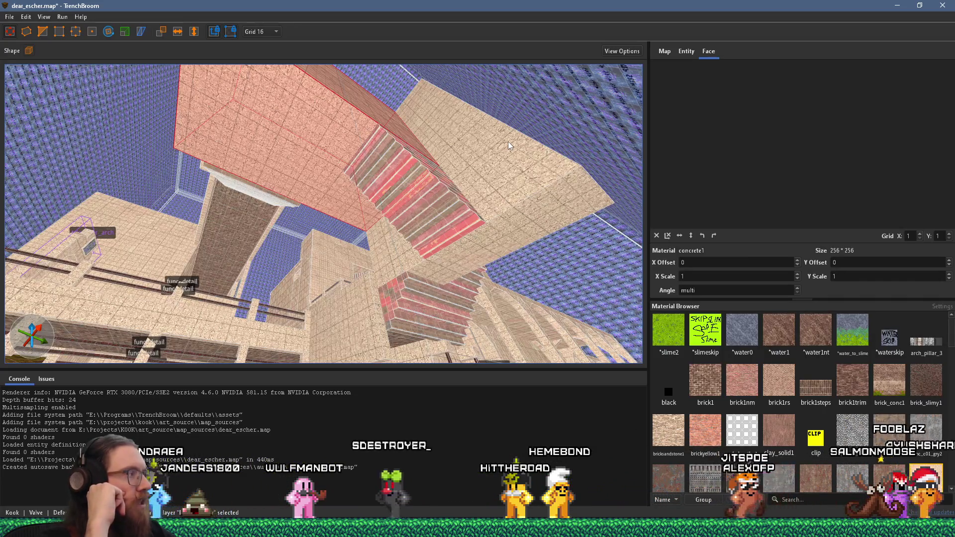
pyautogui.scroll(5, 453, 162)
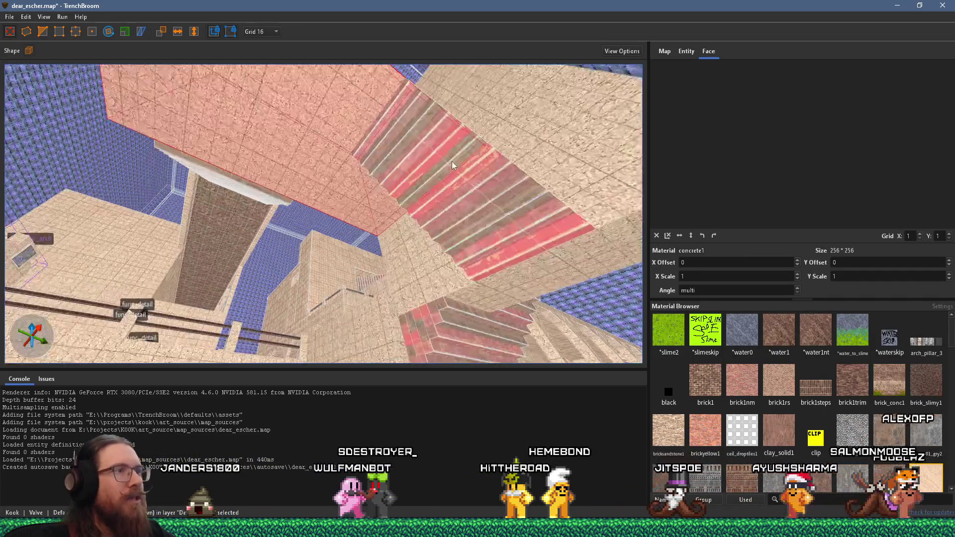
# Round the stair face's X offset to the whole number 296
pyautogui.keyDown('shift'); pyautogui.click(462, 151); pyautogui.keyUp('shift')
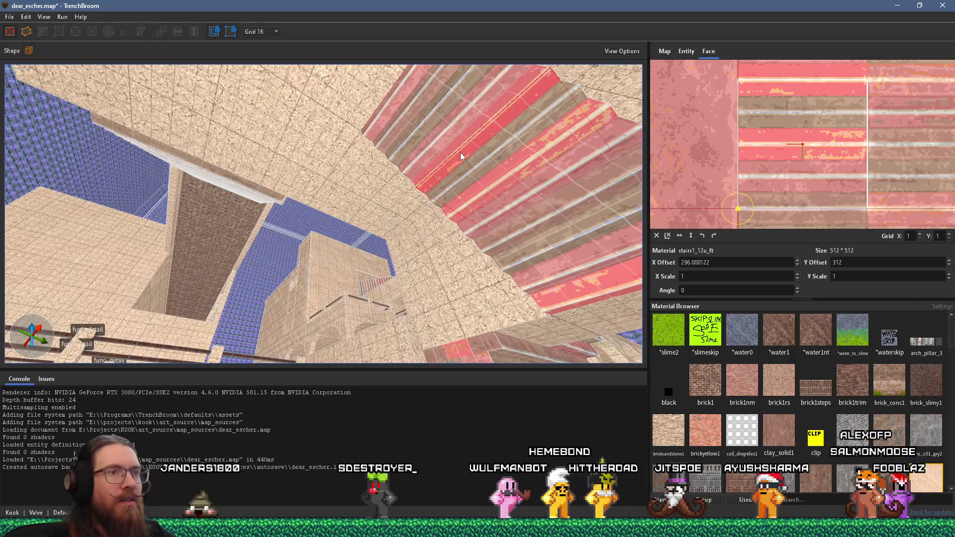
pyautogui.moveTo(698, 262); pyautogui.dragTo(739, 260)
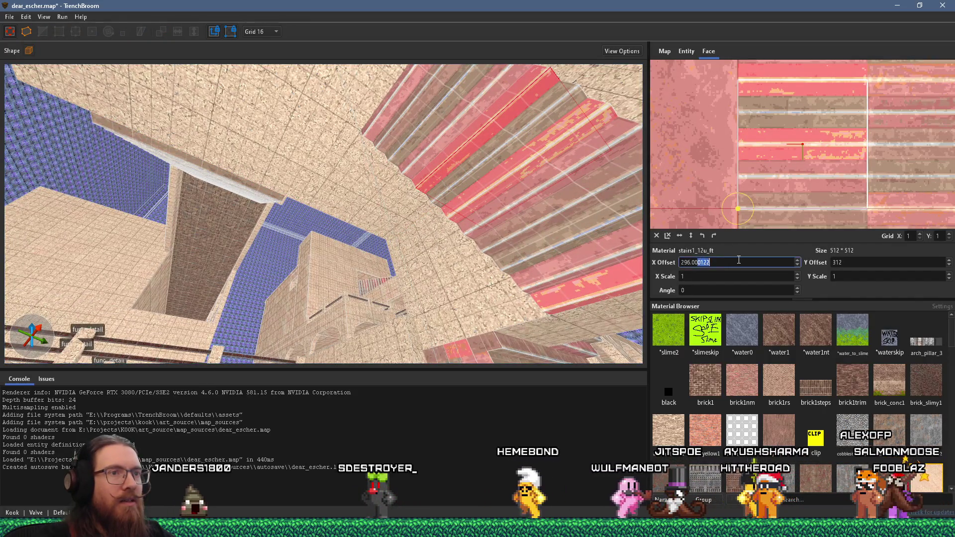
pyautogui.press('BackSpace')
pyautogui.press('Return')
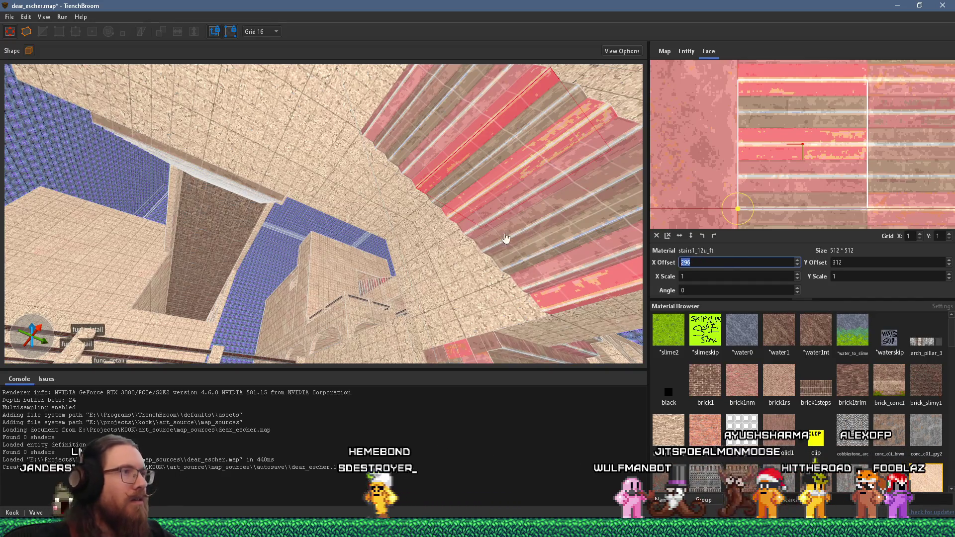
pyautogui.scroll(3, 431, 255)
pyautogui.scroll(2, 431, 259)
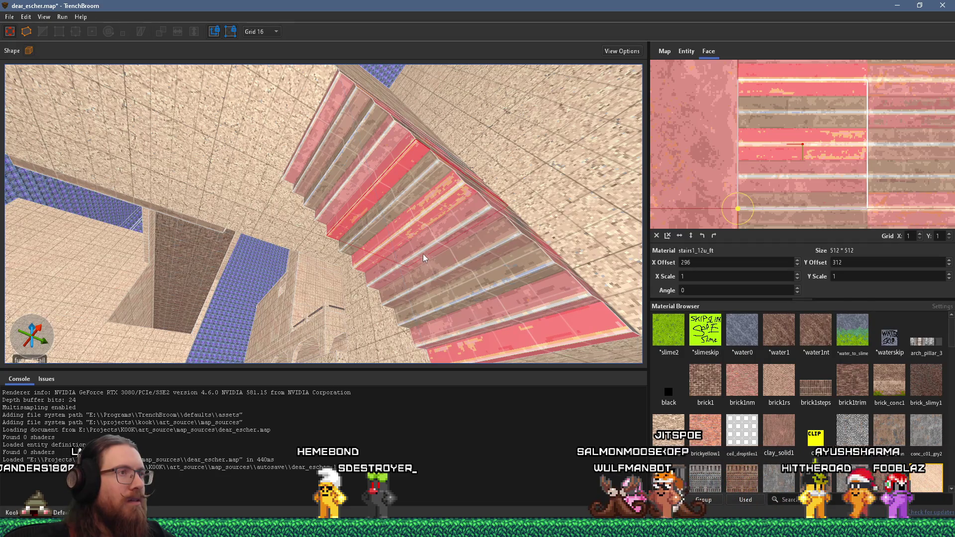
pyautogui.scroll(-5, 414, 183)
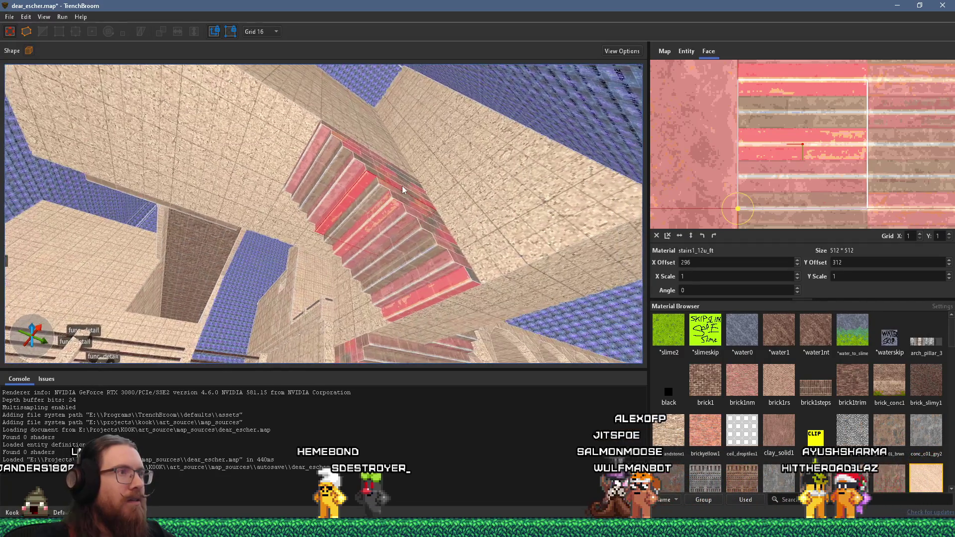
pyautogui.scroll(3, 483, 186)
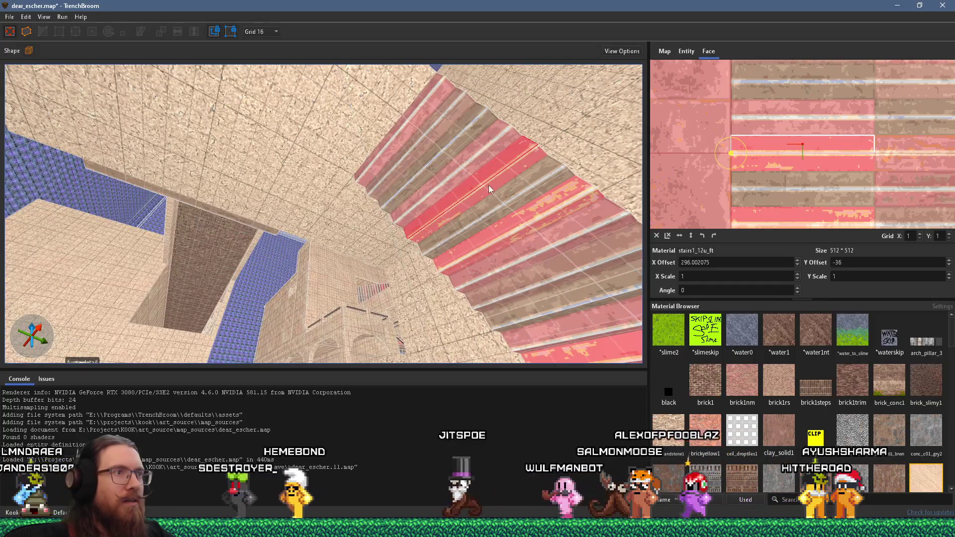
# Realign the stair face so its Y offset becomes -36, then orbit to check the tread stripes
pyautogui.keyDown('alt'); pyautogui.keyDown('shift'); pyautogui.click(490, 174); pyautogui.keyUp('shift'); pyautogui.keyUp('alt')
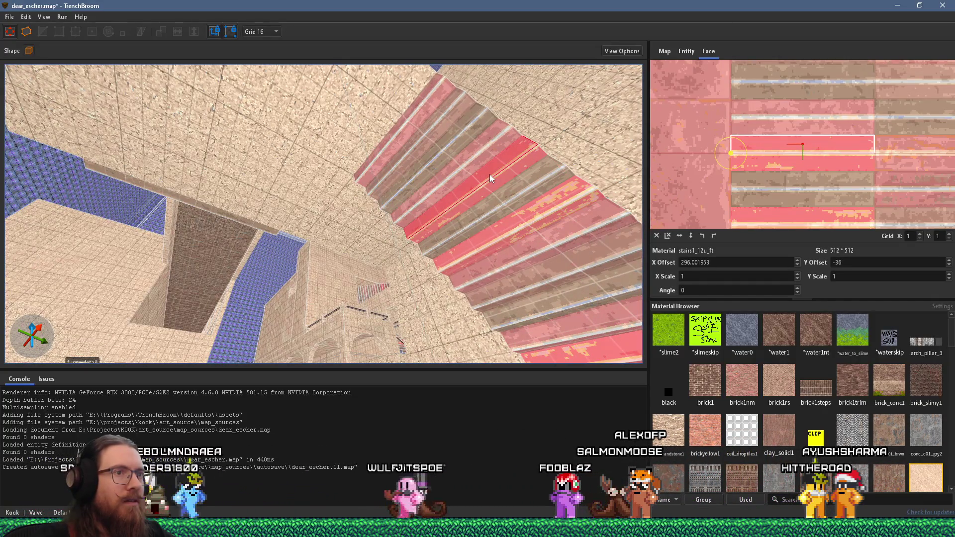
pyautogui.keyDown('ctrl'); pyautogui.keyDown('shift'); pyautogui.click(491, 175); pyautogui.keyUp('shift'); pyautogui.keyUp('ctrl')
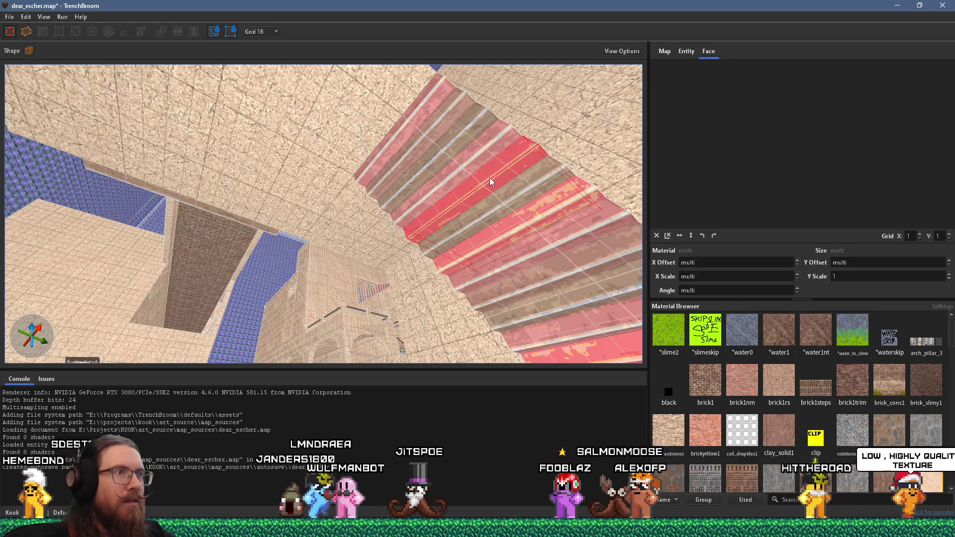
pyautogui.click(488, 177)
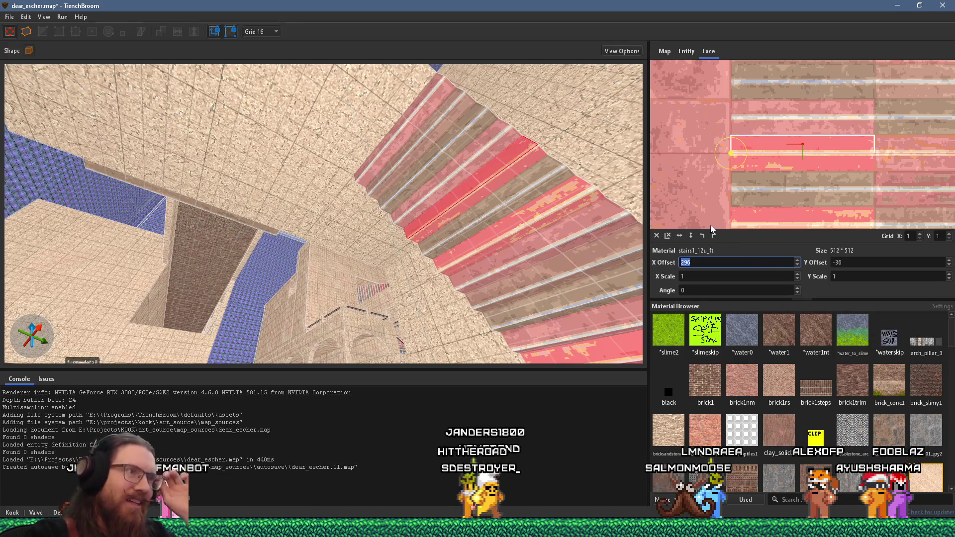
pyautogui.moveTo(500, 233)
pyautogui.mouseDown()
pyautogui.moveTo(455, 237)
pyautogui.moveTo(456, 218)
pyautogui.moveTo(331, 291)
pyautogui.moveTo(359, 253)
pyautogui.moveTo(529, 214)
pyautogui.moveTo(422, 166)
pyautogui.moveTo(419, 208)
pyautogui.moveTo(349, 281)
pyautogui.mouseUp()
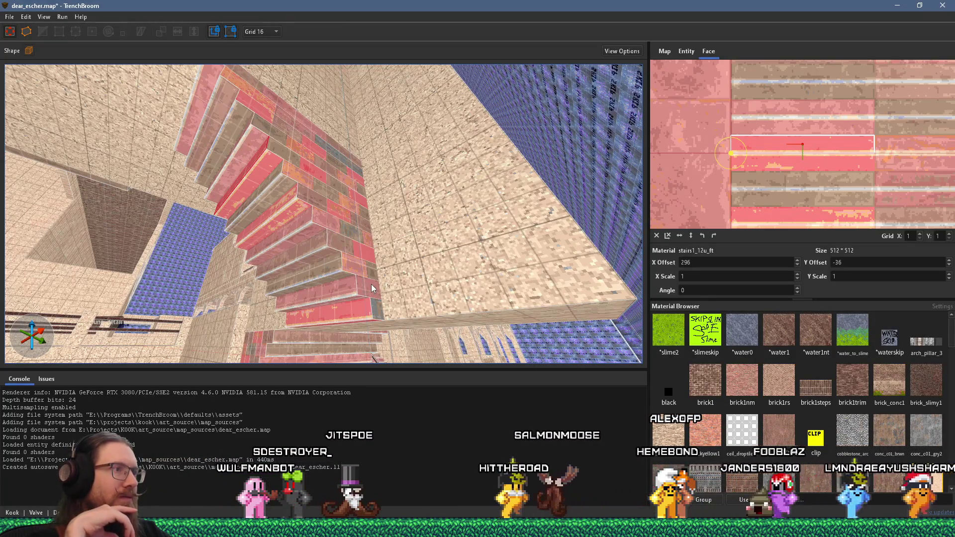
pyautogui.moveTo(321, 299)
pyautogui.mouseDown()
pyautogui.moveTo(319, 220)
pyautogui.moveTo(363, 240)
pyautogui.moveTo(368, 191)
pyautogui.moveTo(206, 217)
pyautogui.moveTo(167, 111)
pyautogui.moveTo(94, 147)
pyautogui.moveTo(356, 187)
pyautogui.moveTo(509, 160)
pyautogui.moveTo(499, 214)
pyautogui.moveTo(529, 187)
pyautogui.moveTo(410, 188)
pyautogui.moveTo(259, 164)
pyautogui.moveTo(236, 80)
pyautogui.moveTo(246, 84)
pyautogui.mouseUp()
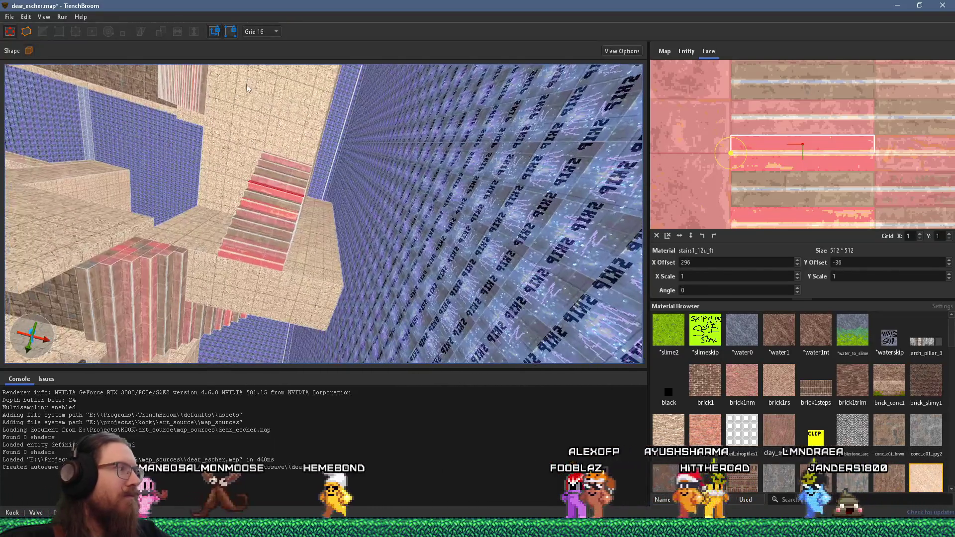
pyautogui.click(301, 242)
pyautogui.moveTo(309, 262)
pyautogui.mouseDown()
pyautogui.moveTo(420, 152)
pyautogui.moveTo(381, 206)
pyautogui.moveTo(313, 207)
pyautogui.moveTo(322, 267)
pyautogui.mouseUp()
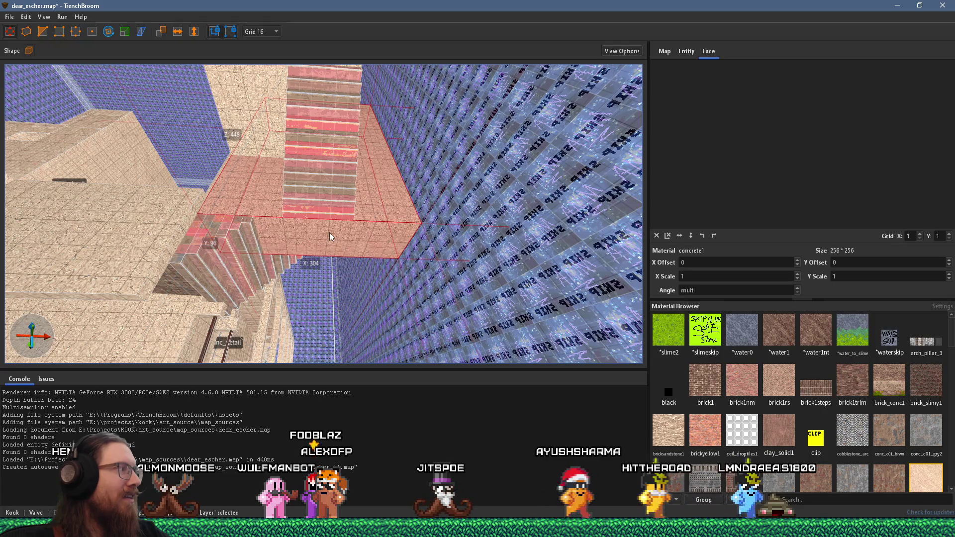
pyautogui.moveTo(329, 232); pyautogui.dragTo(304, 307)
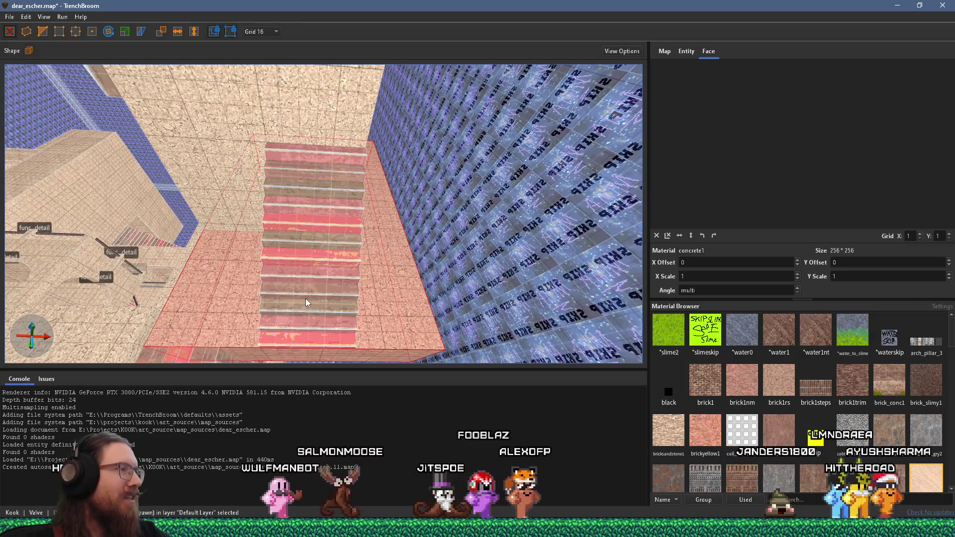
pyautogui.press('Escape')
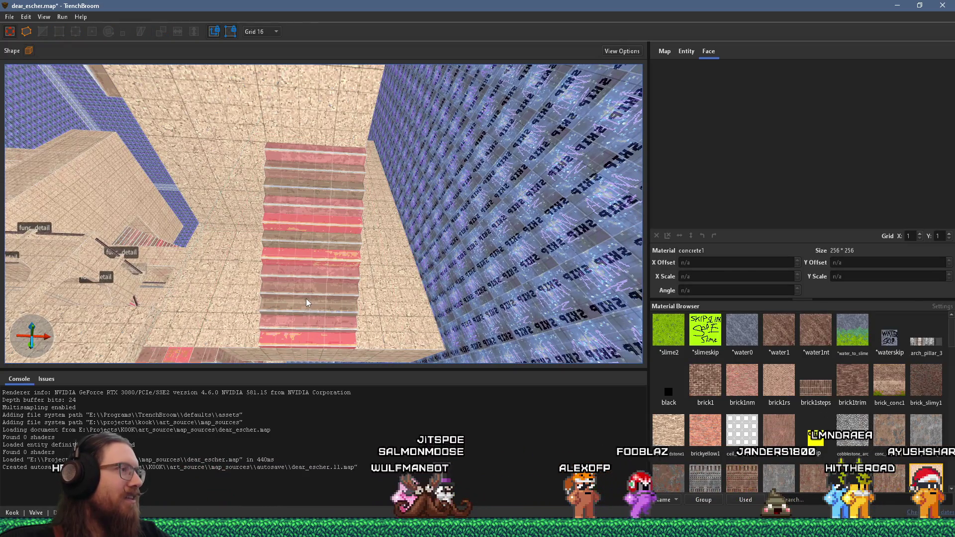
pyautogui.moveTo(234, 316)
pyautogui.mouseDown()
pyautogui.moveTo(389, 263)
pyautogui.moveTo(490, 281)
pyautogui.moveTo(283, 279)
pyautogui.moveTo(256, 251)
pyautogui.moveTo(80, 263)
pyautogui.moveTo(528, 291)
pyautogui.moveTo(449, 301)
pyautogui.moveTo(117, 270)
pyautogui.moveTo(213, 269)
pyautogui.mouseUp()
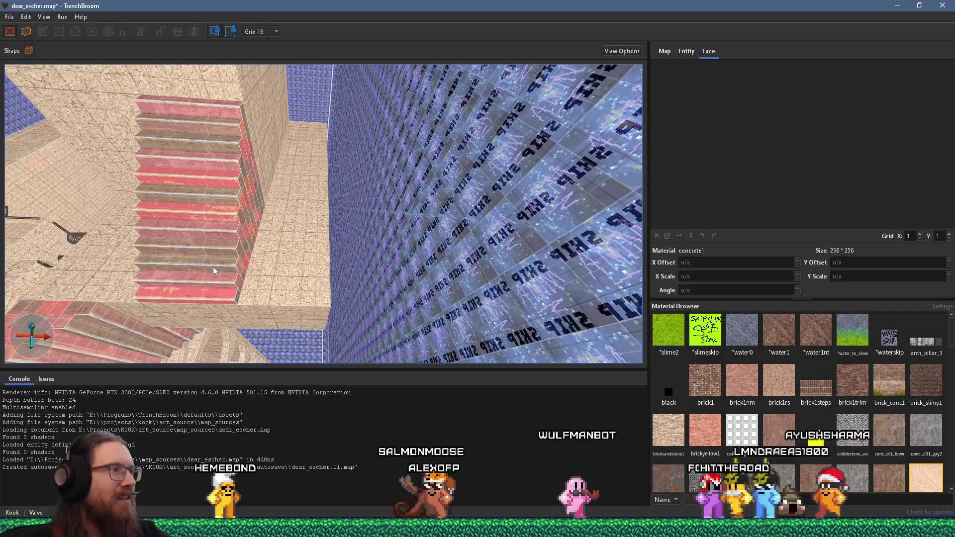
pyautogui.moveTo(336, 298); pyautogui.dragTo(293, 282)
pyautogui.moveTo(344, 246)
pyautogui.mouseDown()
pyautogui.moveTo(259, 230)
pyautogui.moveTo(444, 181)
pyautogui.moveTo(380, 223)
pyautogui.moveTo(472, 126)
pyautogui.moveTo(545, 206)
pyautogui.moveTo(402, 193)
pyautogui.moveTo(331, 228)
pyautogui.moveTo(407, 133)
pyautogui.moveTo(142, 158)
pyautogui.mouseUp()
pyautogui.moveTo(320, 155)
pyautogui.mouseDown()
pyautogui.moveTo(329, 104)
pyautogui.moveTo(232, 146)
pyautogui.moveTo(225, 169)
pyautogui.mouseUp()
pyautogui.moveTo(253, 179)
pyautogui.mouseDown()
pyautogui.moveTo(343, 185)
pyautogui.moveTo(247, 246)
pyautogui.moveTo(299, 213)
pyautogui.moveTo(296, 363)
pyautogui.moveTo(345, 298)
pyautogui.moveTo(413, 239)
pyautogui.moveTo(383, 240)
pyautogui.moveTo(305, 288)
pyautogui.moveTo(281, 334)
pyautogui.moveTo(273, 239)
pyautogui.moveTo(320, 293)
pyautogui.moveTo(321, 217)
pyautogui.moveTo(458, 172)
pyautogui.moveTo(507, 95)
pyautogui.moveTo(586, 109)
pyautogui.moveTo(425, 167)
pyautogui.moveTo(293, 179)
pyautogui.moveTo(254, 130)
pyautogui.moveTo(115, 115)
pyautogui.moveTo(134, 119)
pyautogui.moveTo(116, 81)
pyautogui.moveTo(292, 195)
pyautogui.moveTo(338, 134)
pyautogui.moveTo(353, 168)
pyautogui.moveTo(335, 234)
pyautogui.moveTo(225, 315)
pyautogui.moveTo(237, 347)
pyautogui.mouseUp()
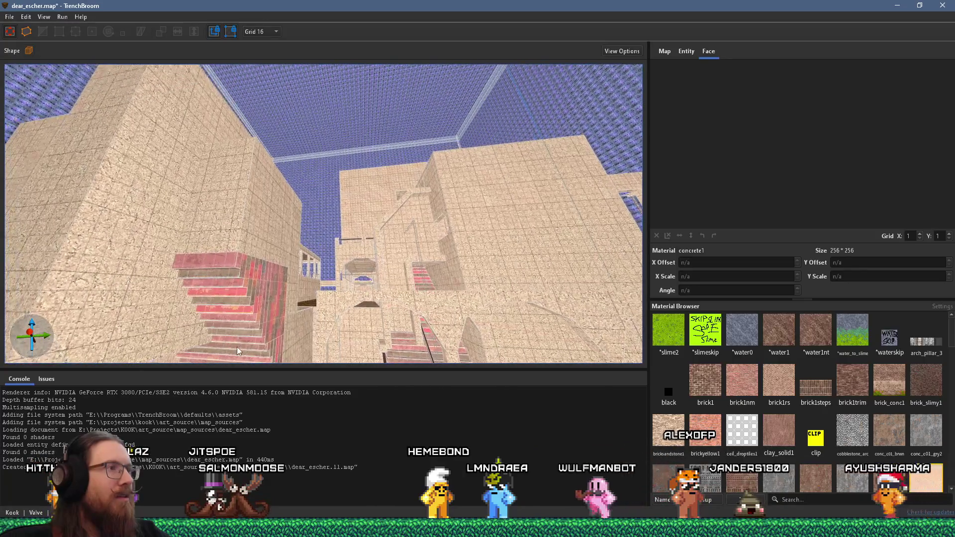
pyautogui.moveTo(276, 262)
pyautogui.mouseDown()
pyautogui.moveTo(327, 317)
pyautogui.moveTo(326, 260)
pyautogui.moveTo(344, 241)
pyautogui.moveTo(365, 296)
pyautogui.moveTo(129, 164)
pyautogui.moveTo(334, 230)
pyautogui.moveTo(19, 115)
pyautogui.moveTo(519, 260)
pyautogui.mouseUp()
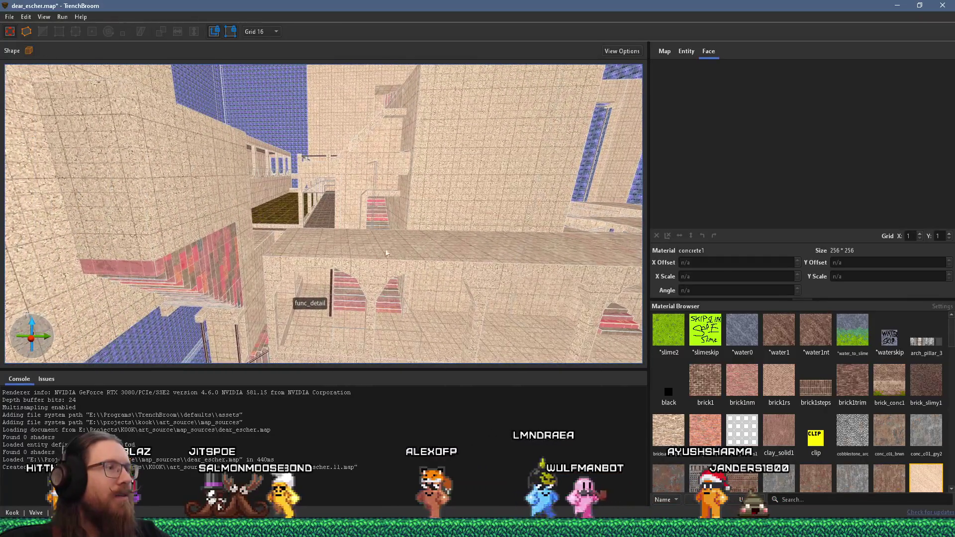